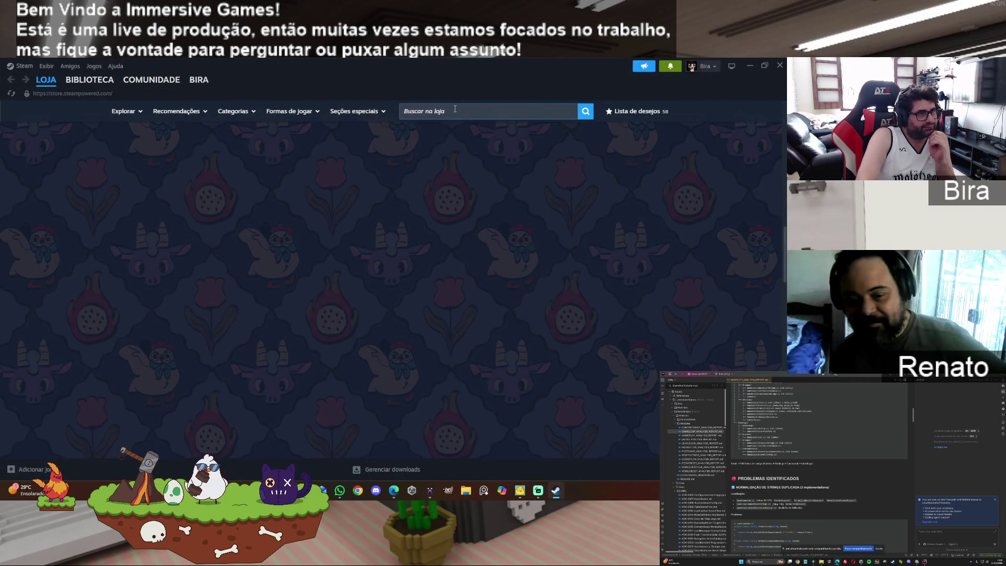
- Search the Steam store for 'crimson' and open the Crimson Desert store page
scroll(453, 115, "down", 5)
scroll(453, 116, "up", 10)
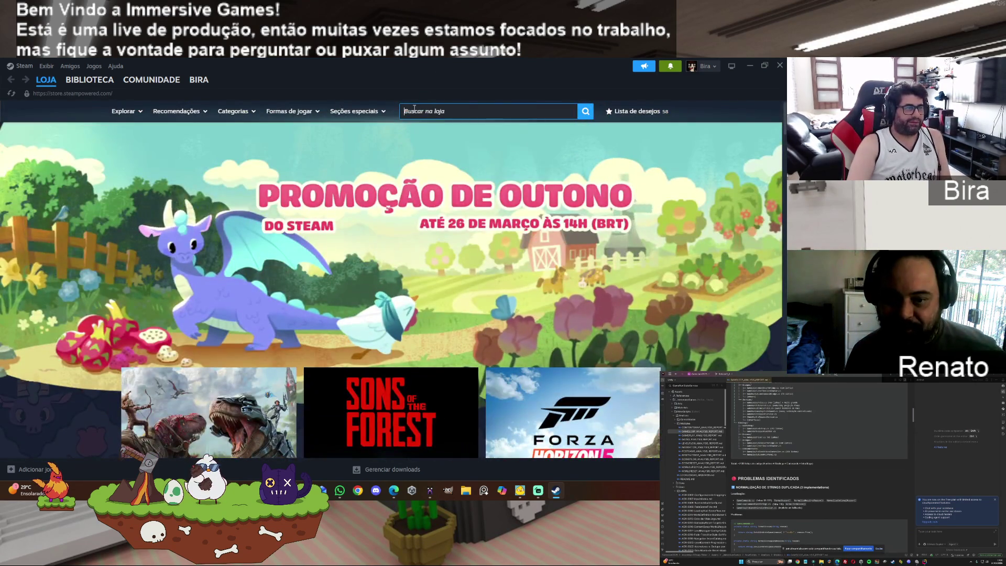
left_click(412, 111)
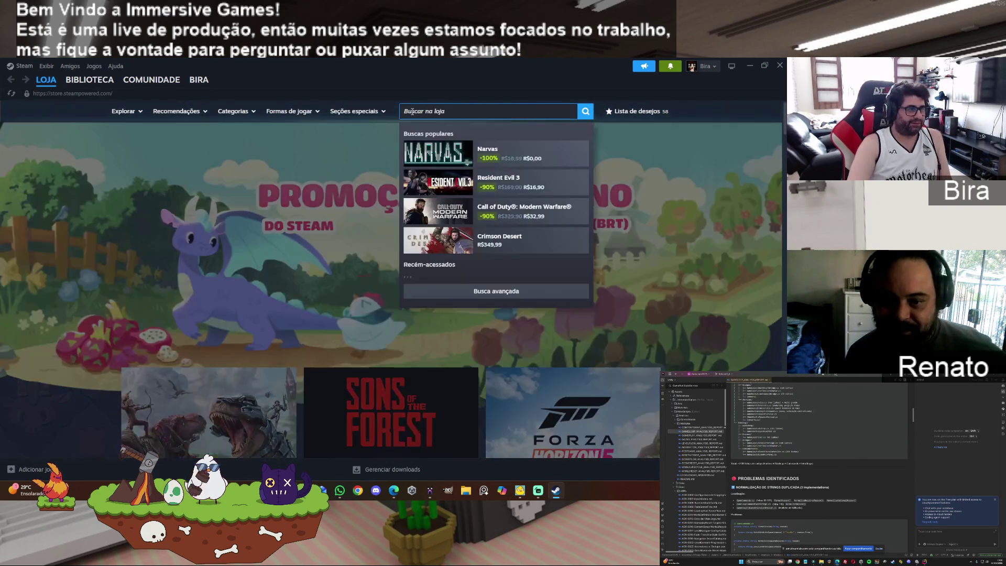
type("crimson")
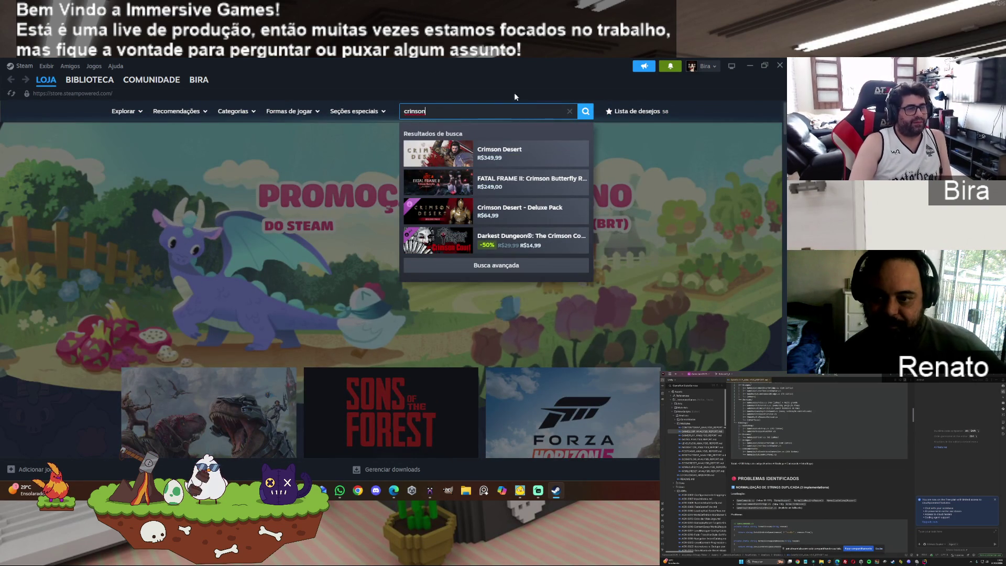
left_click(514, 157)
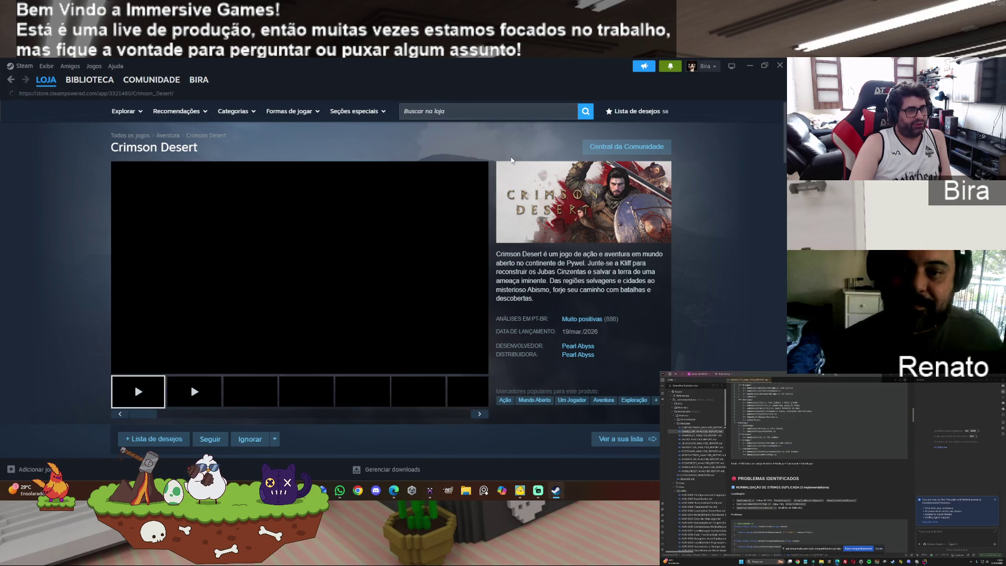
- Add Crimson Desert to the wishlist, bringing it to 59 items, then go to the library home page
scroll(403, 317, "down", 10)
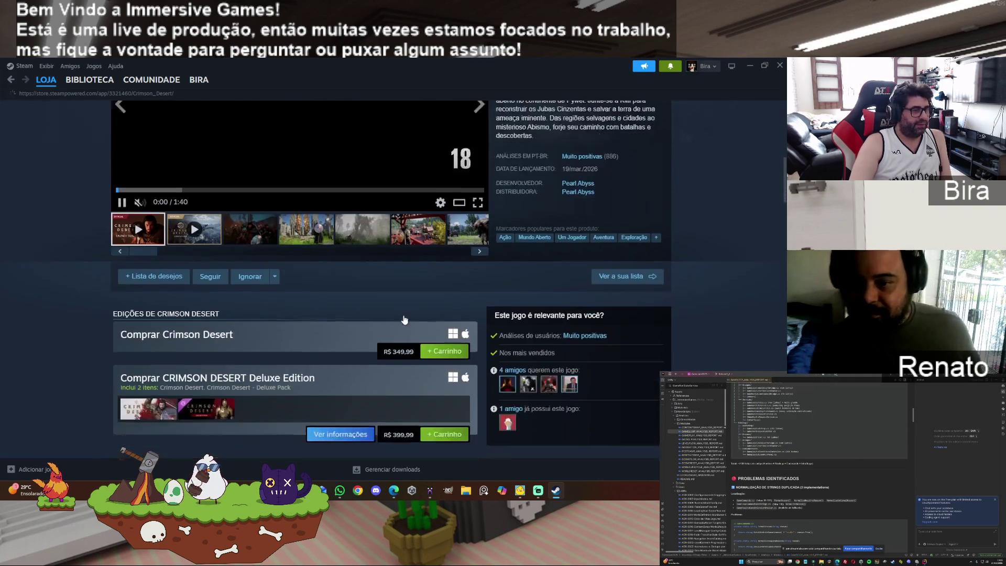
left_click(155, 182)
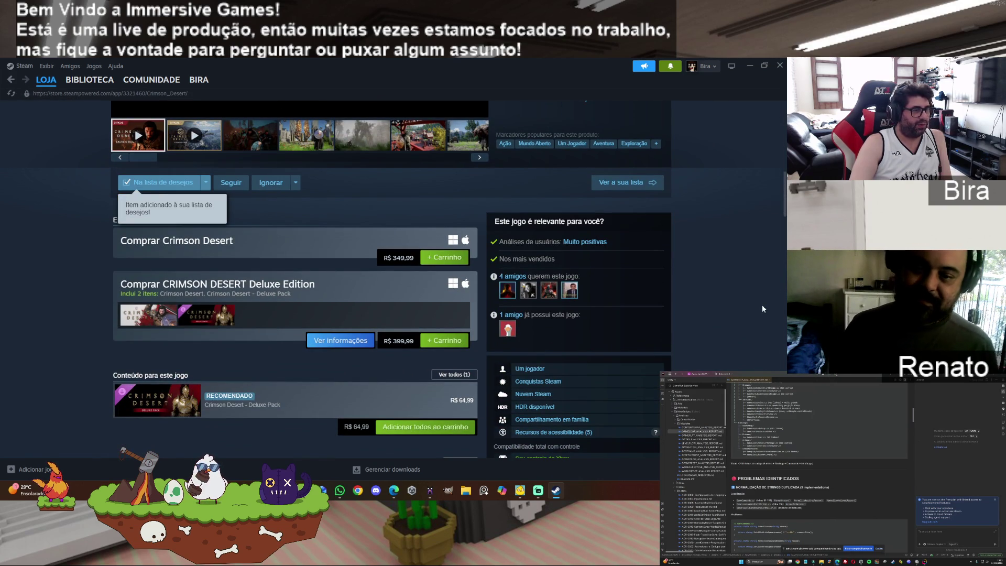
scroll(756, 315, "up", 10)
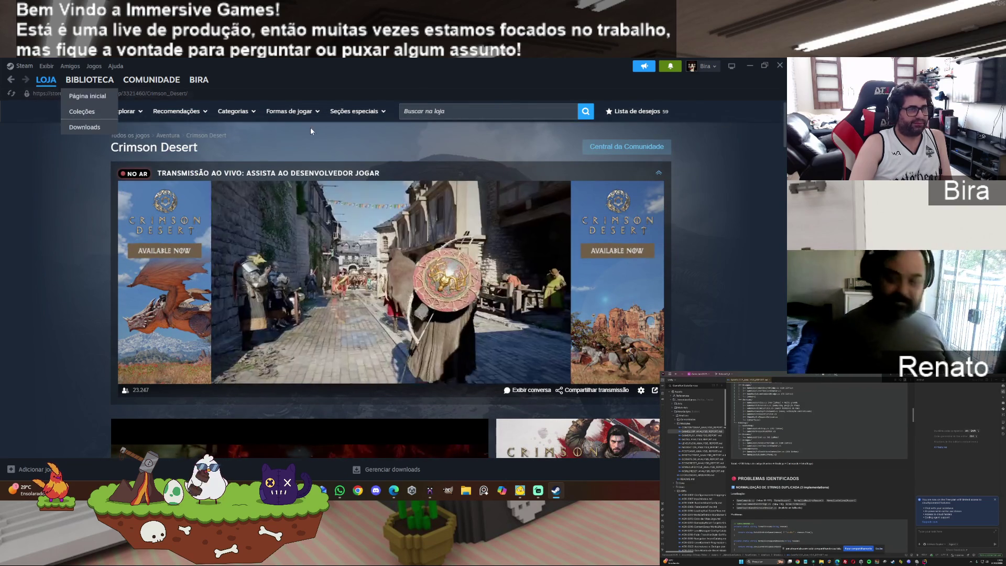
left_click(97, 98)
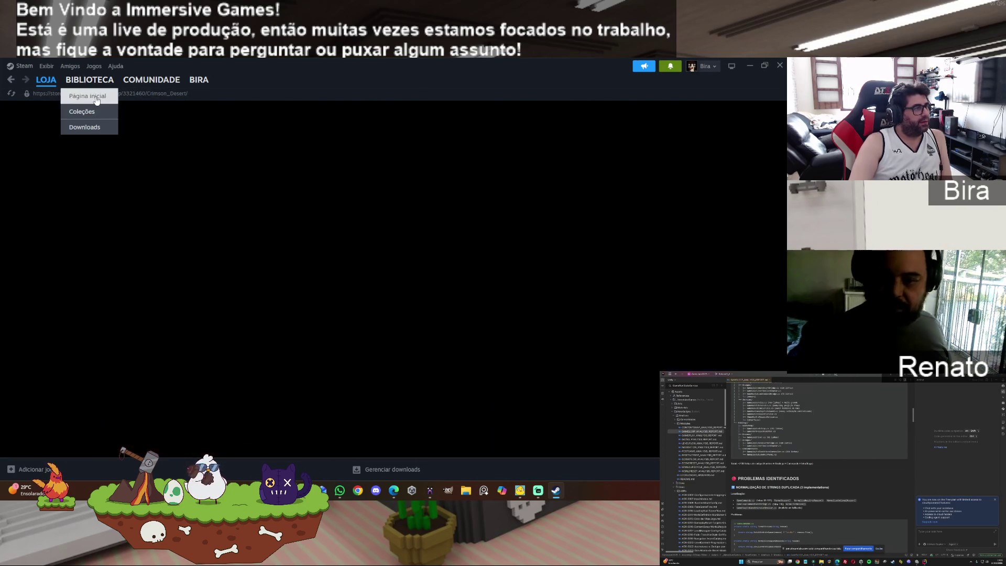
- Close the Steam window to return to the browser
left_click(780, 66)
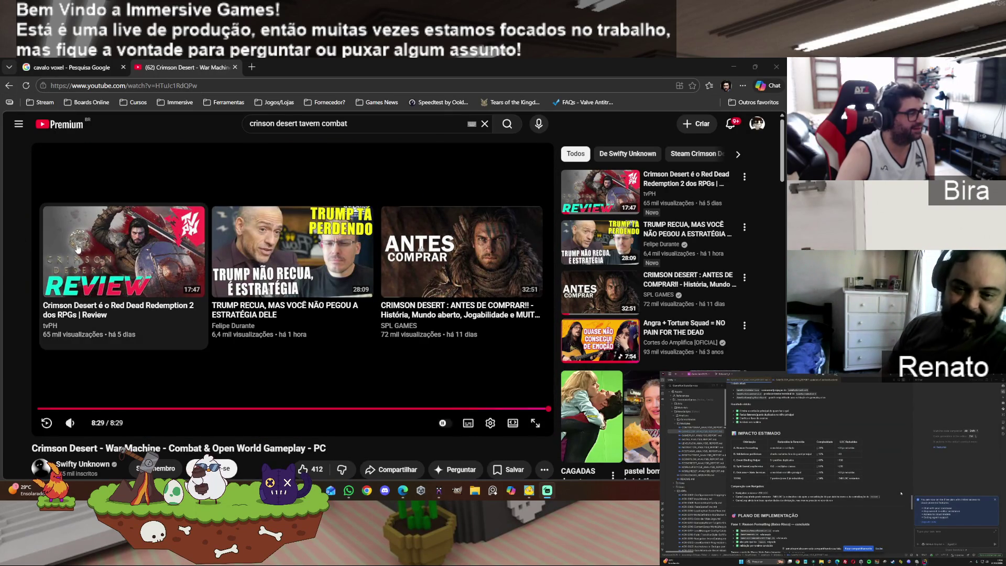
- Play the Crimson Desert review video and pause it at about 8:24
left_click(78, 248)
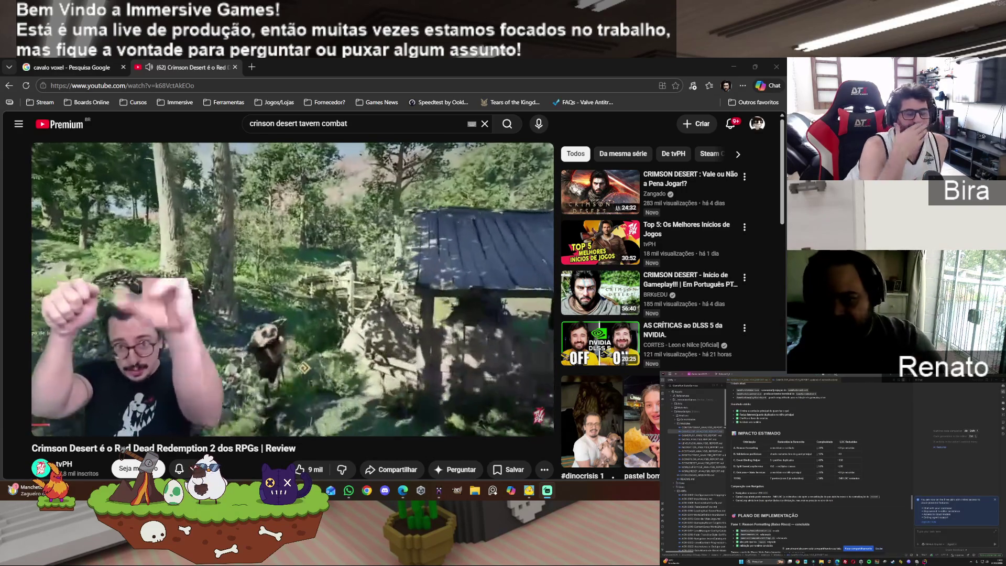
mouse_move(108, 422)
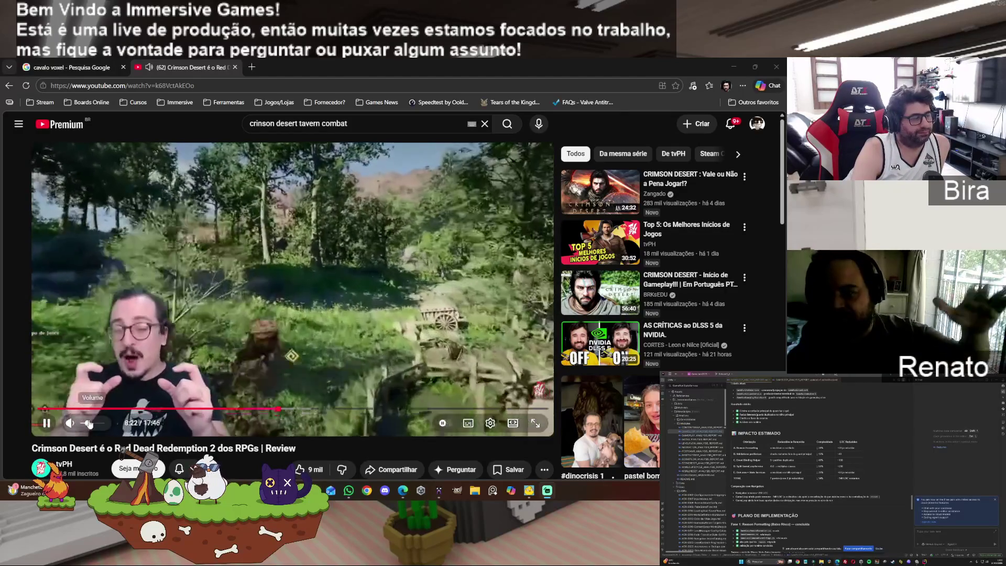
left_click(47, 423)
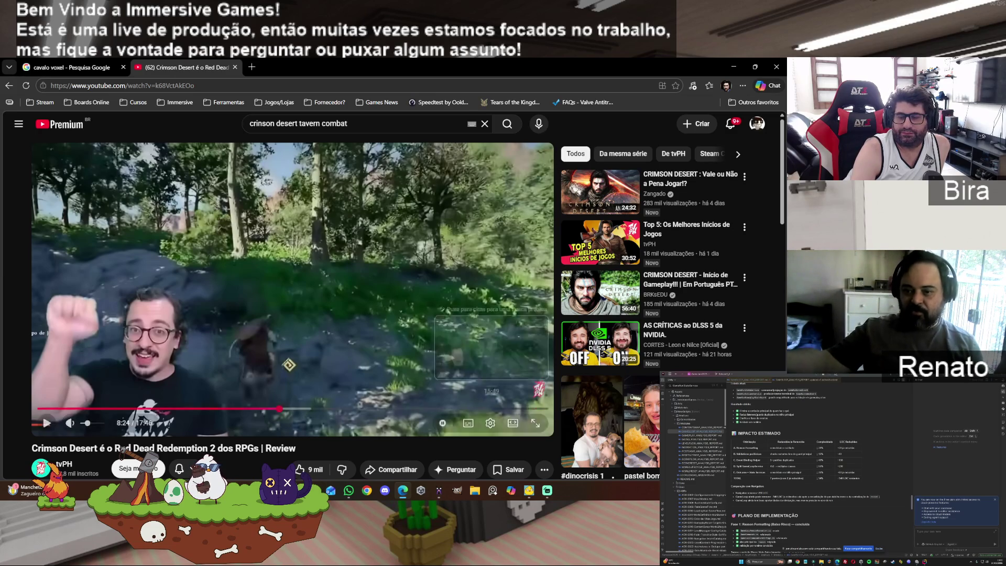
- Switch away from the browser to the MagicaVoxel House_Medium scene
key("alt+Tab")
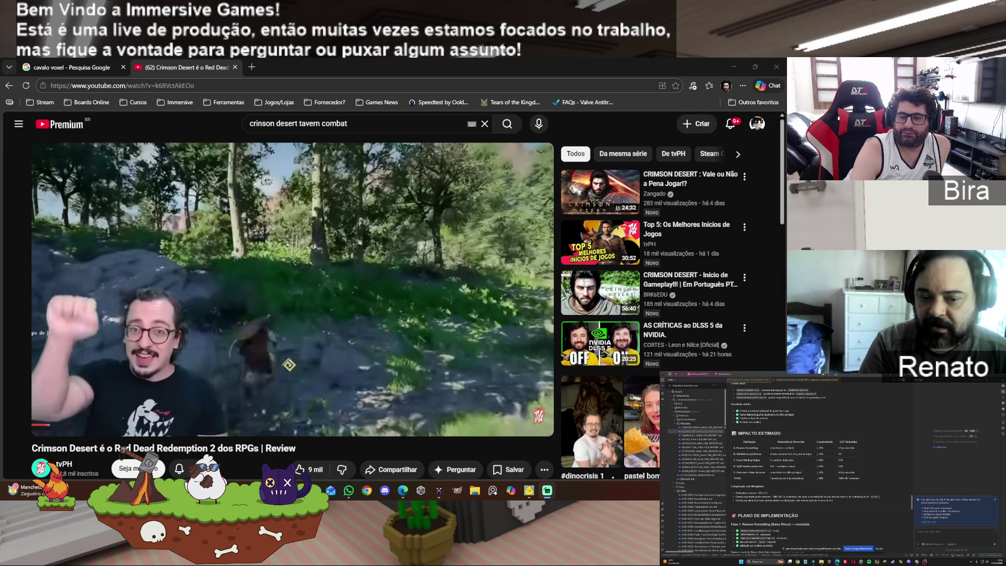
key("alt+Tab")
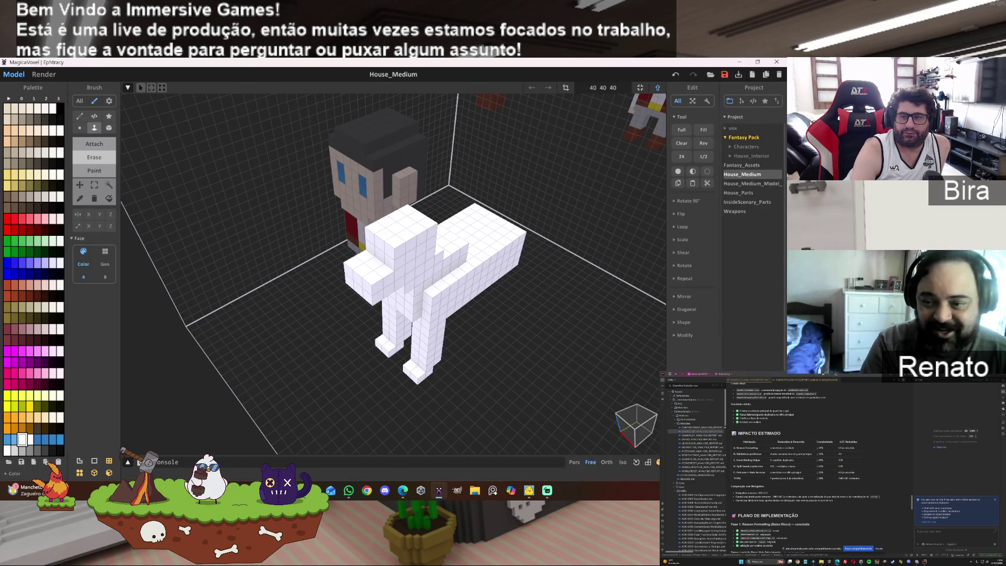
- Switch from MagicaVoxel back to the browser showing the paused review
key("alt+Tab")
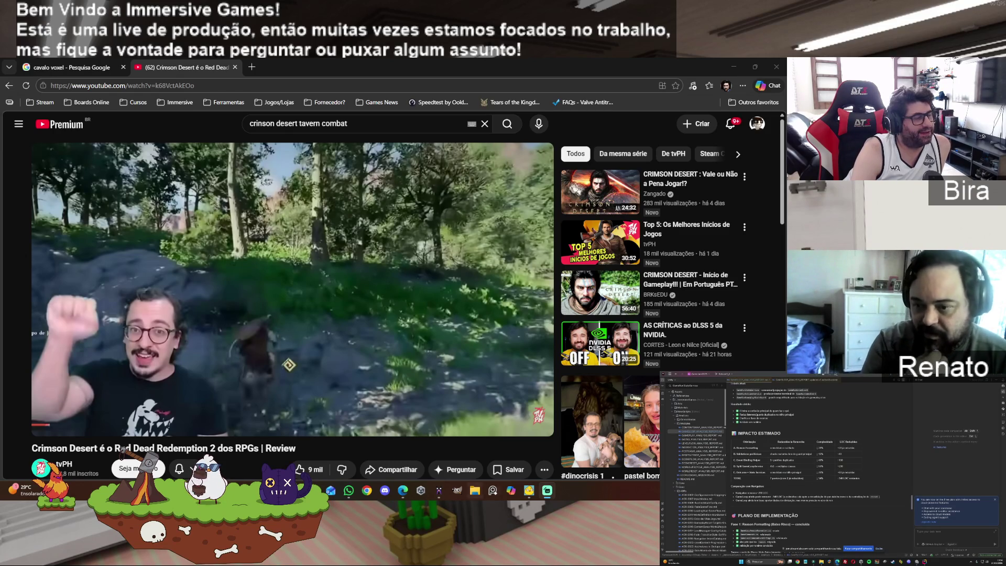
- Resume the 'Crimson Desert é o Red Dead Redemption 2 dos RPGs' review and watch it to the end
left_click(316, 67)
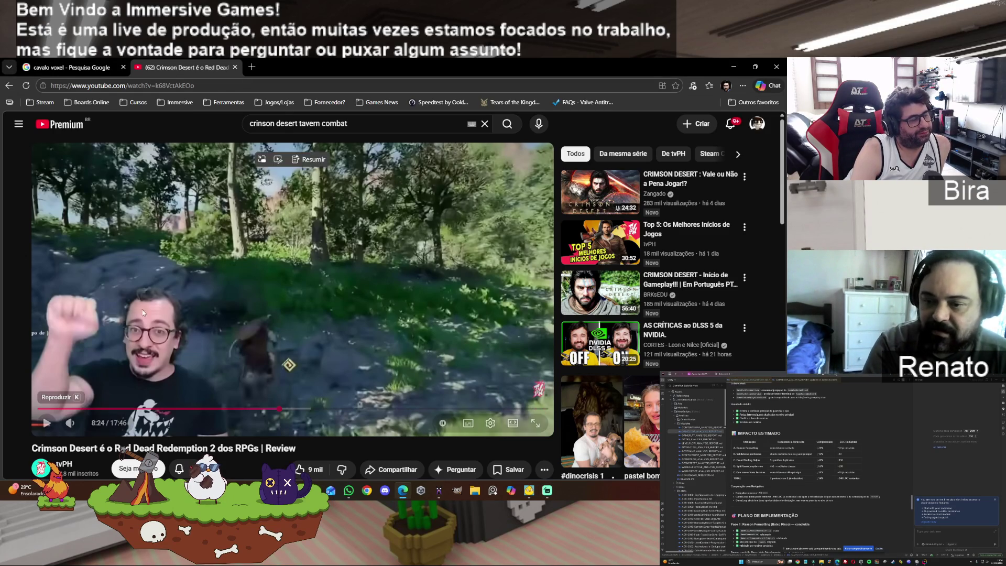
left_click(47, 423)
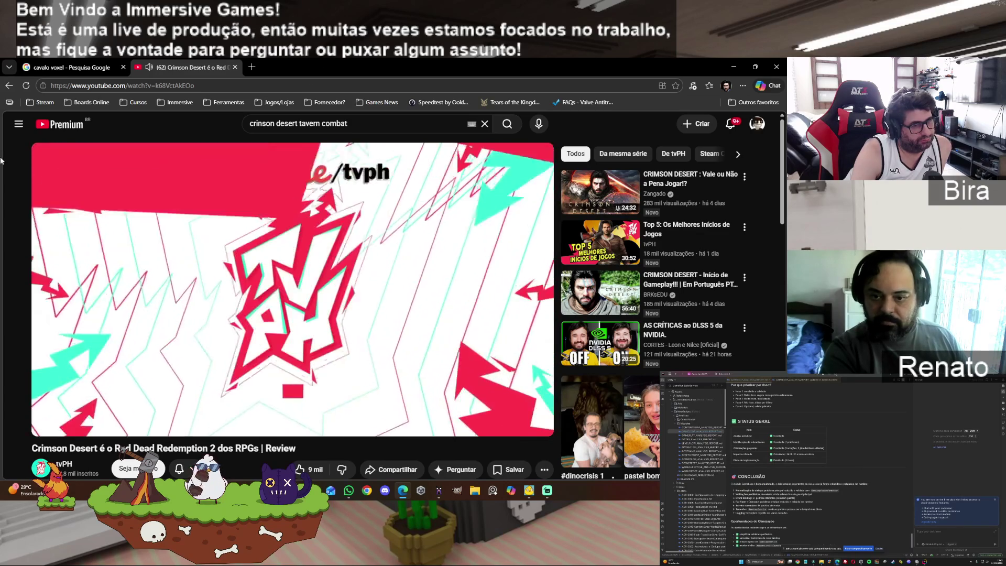
scroll(456, 329, "down", 3)
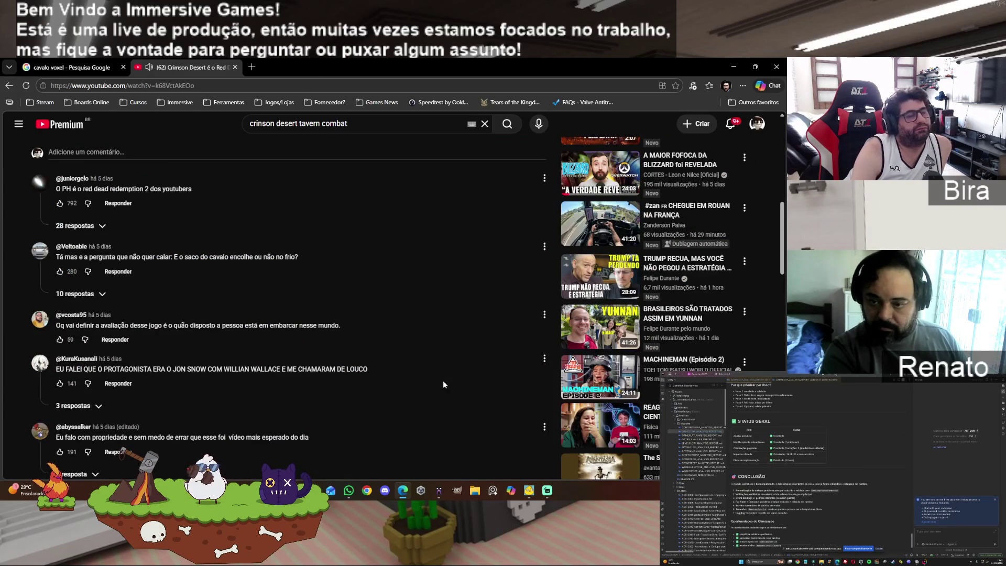
- Return to the YouTube home feed and browse the recommended videos
scroll(443, 384, "up", 10)
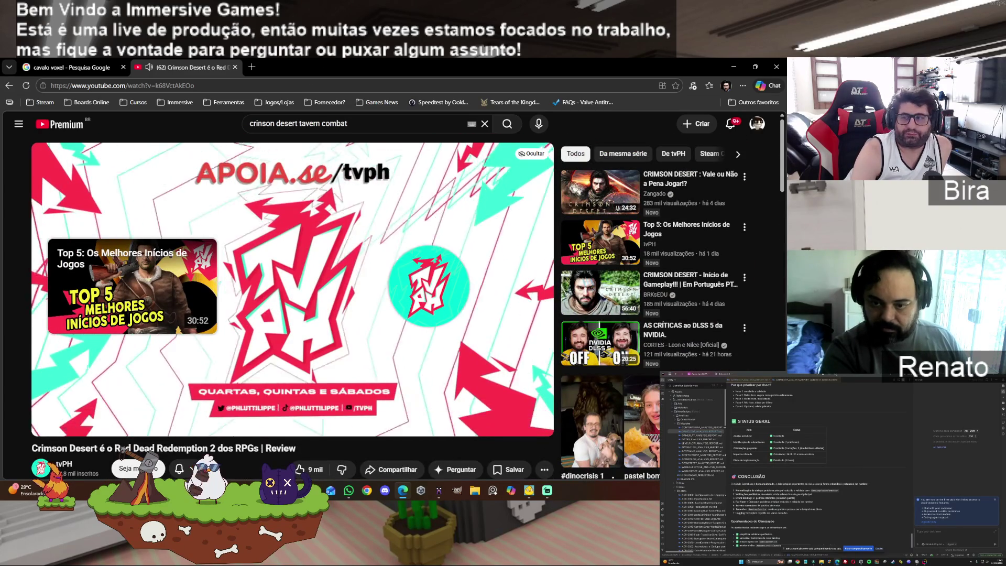
left_click(74, 125)
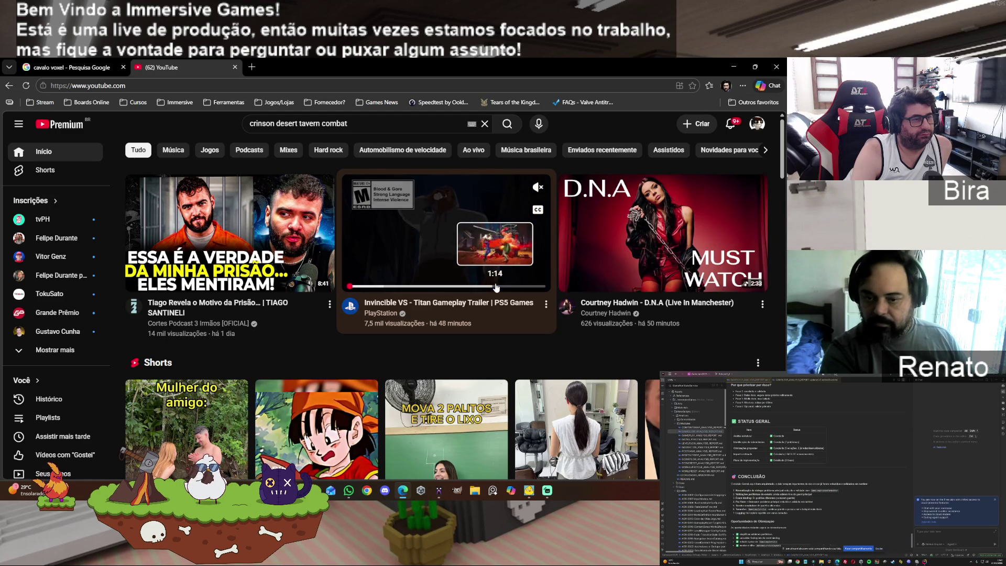
scroll(513, 335, "down", 8)
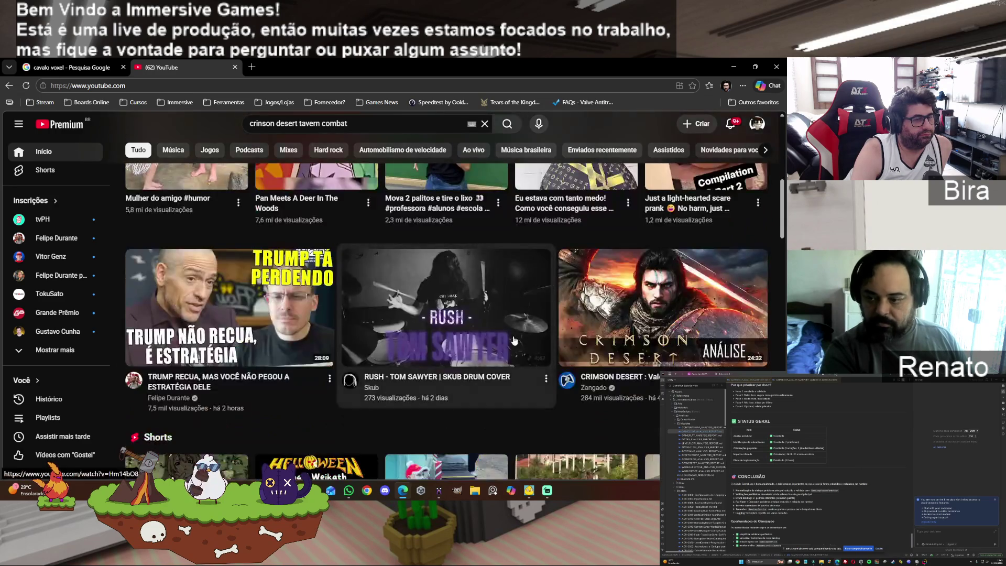
scroll(513, 341, "down", 5)
scroll(513, 341, "down", 5)
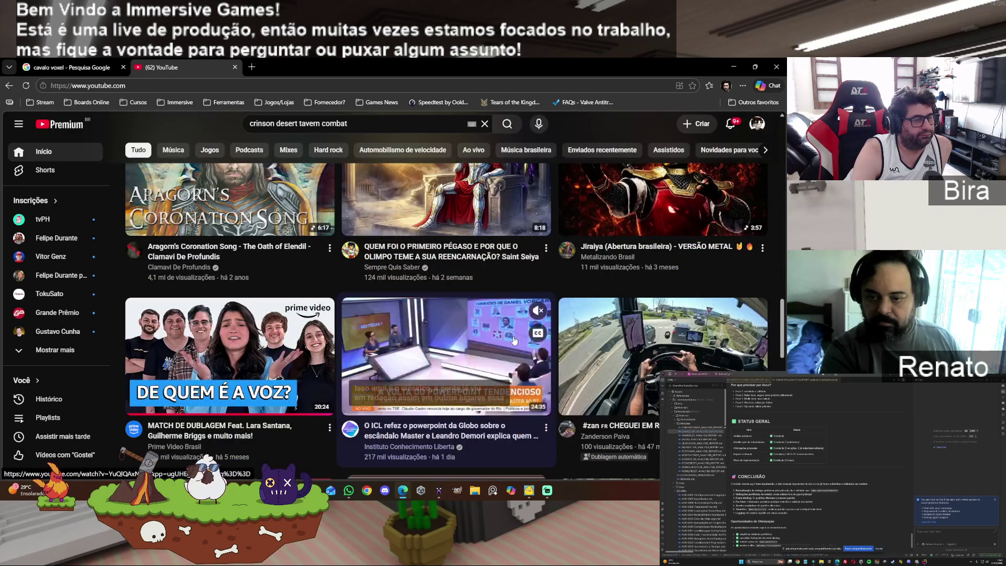
scroll(513, 340, "down", 6)
scroll(513, 340, "down", 3)
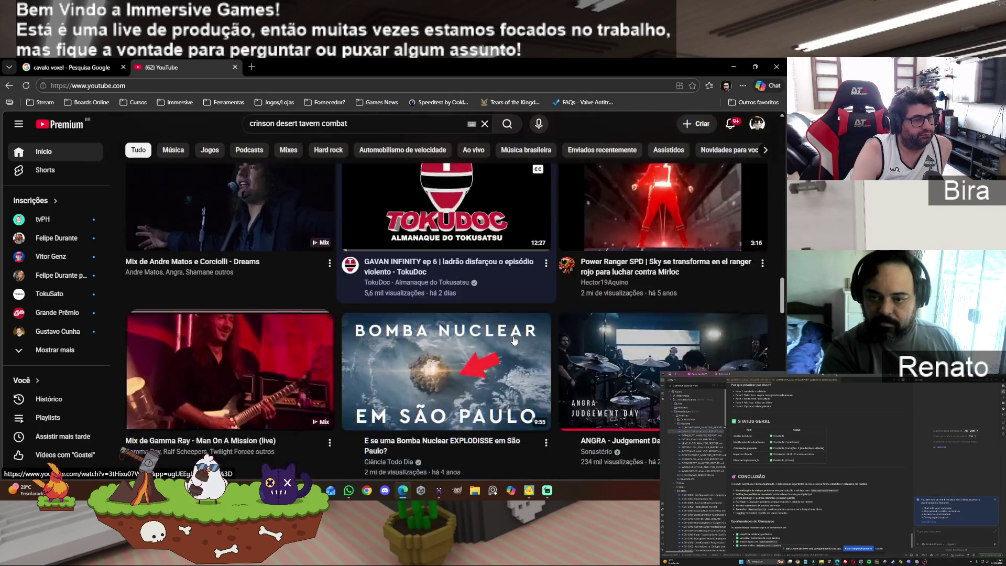
scroll(514, 340, "down", 2)
scroll(513, 340, "down", 8)
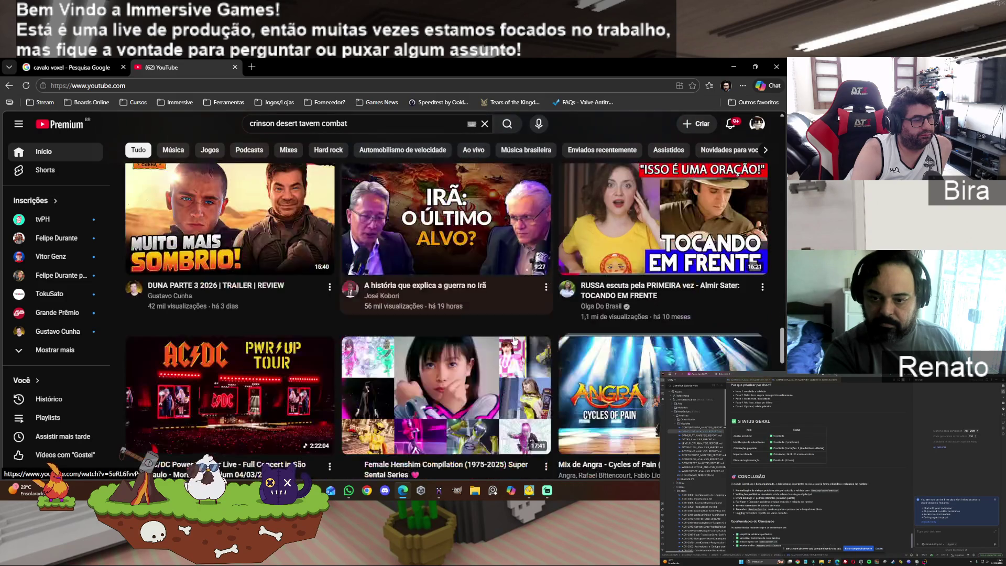
scroll(514, 340, "down", 5)
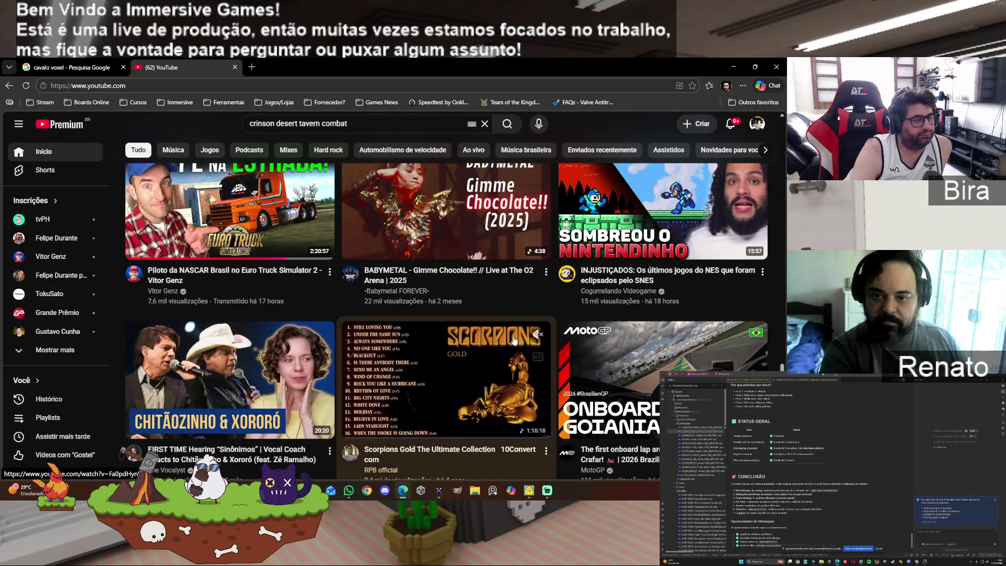
scroll(513, 340, "up", 15)
scroll(514, 341, "up", 5)
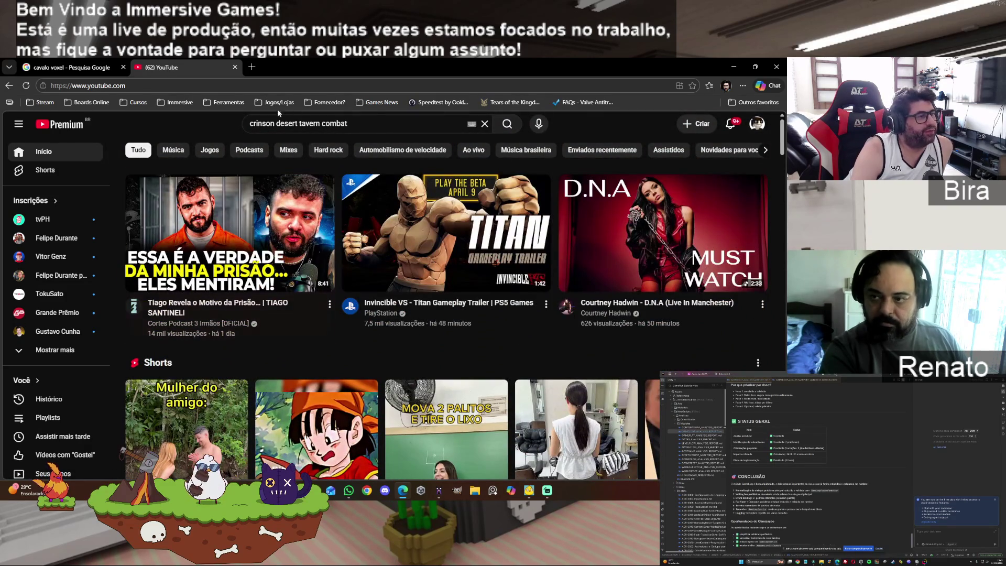
left_click(384, 124)
- Replace the old query and search YouTube for 'marvel tokon' using the suggestion
key("BackSpace")
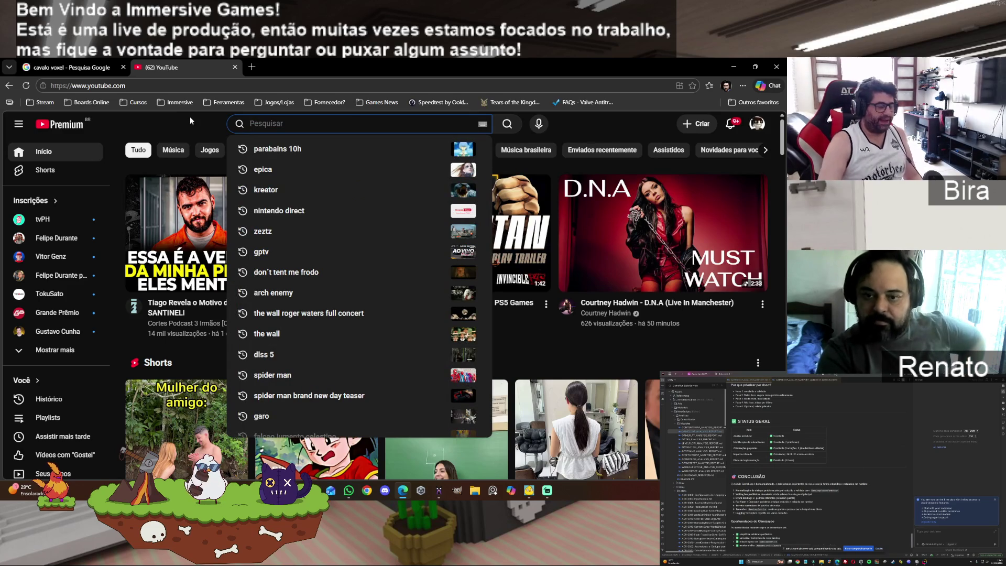
type("marvel")
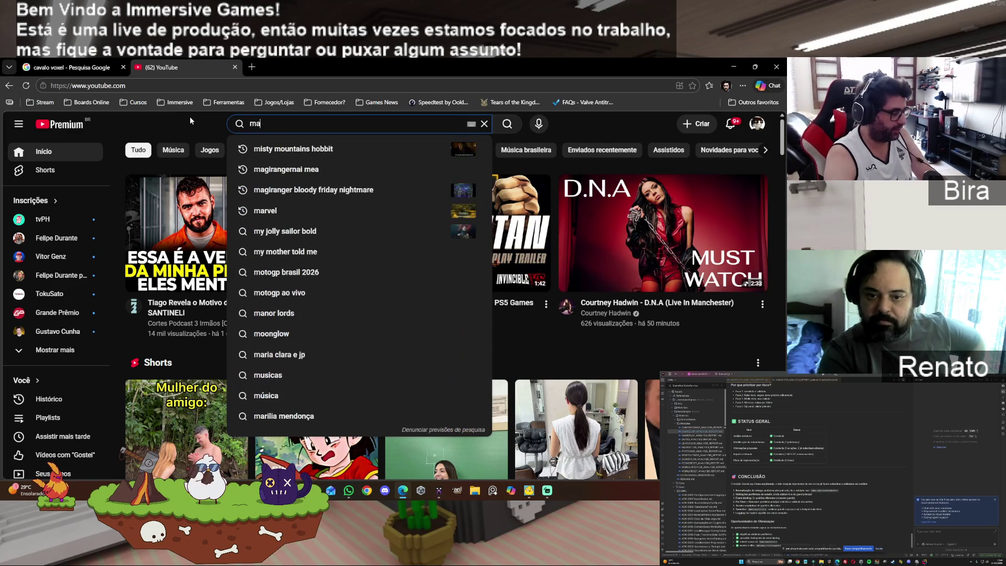
key("Down")
key("Return")
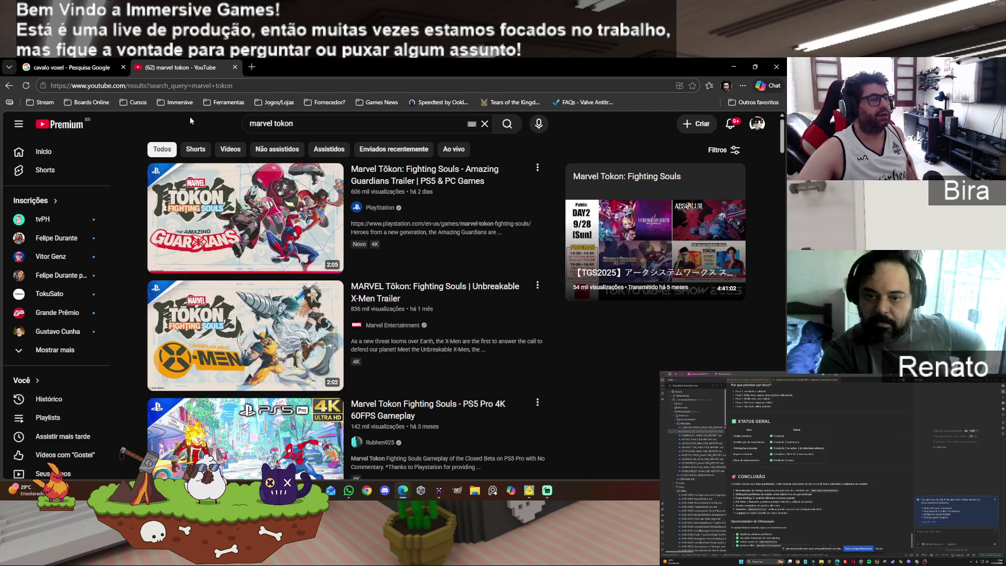
mouse_move(301, 267)
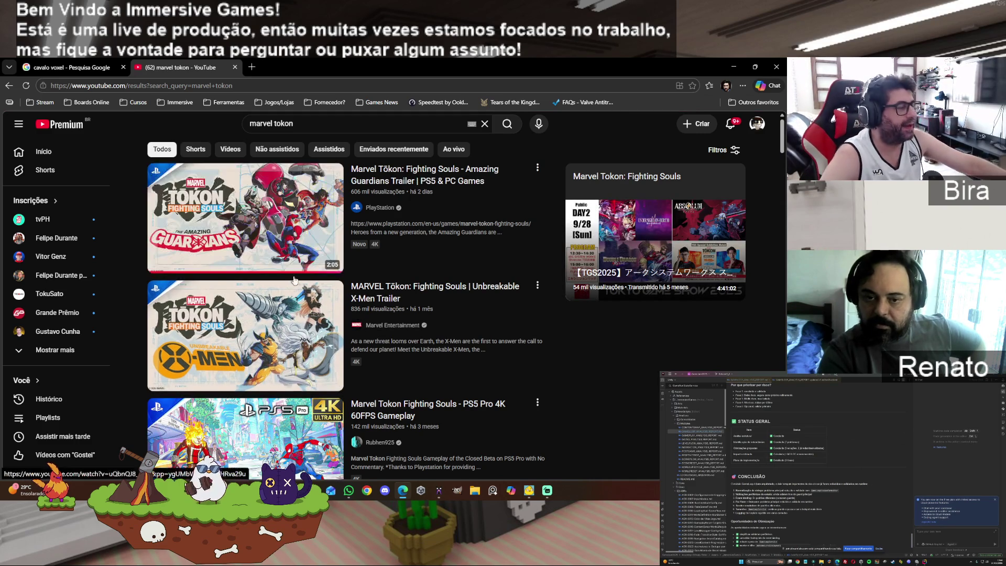
- Watch the Marvel Tōkon: Fighting Souls – Amazing Guardians Trailer full screen, then exit full screen
left_click(421, 173)
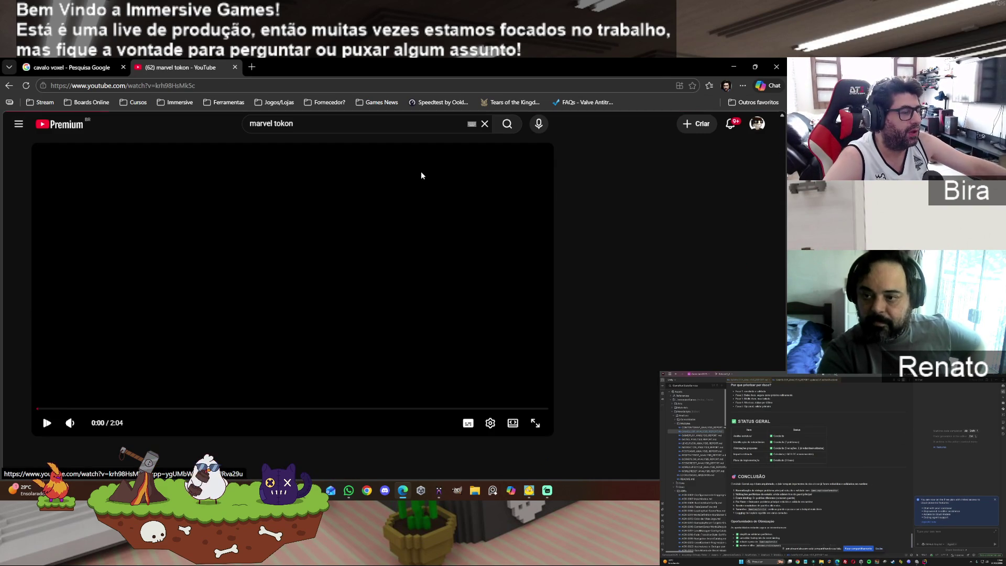
left_click(535, 423)
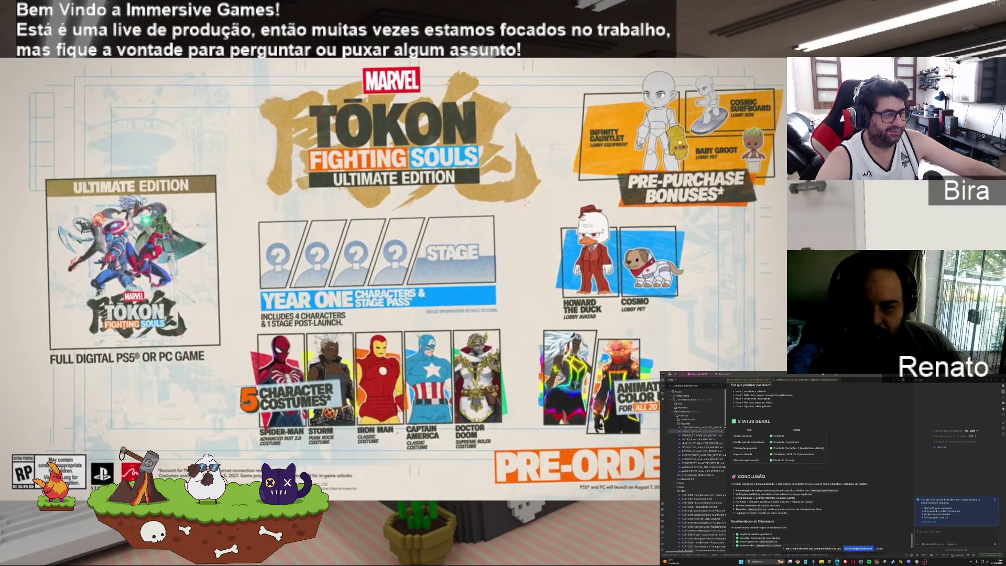
mouse_move(585, 244)
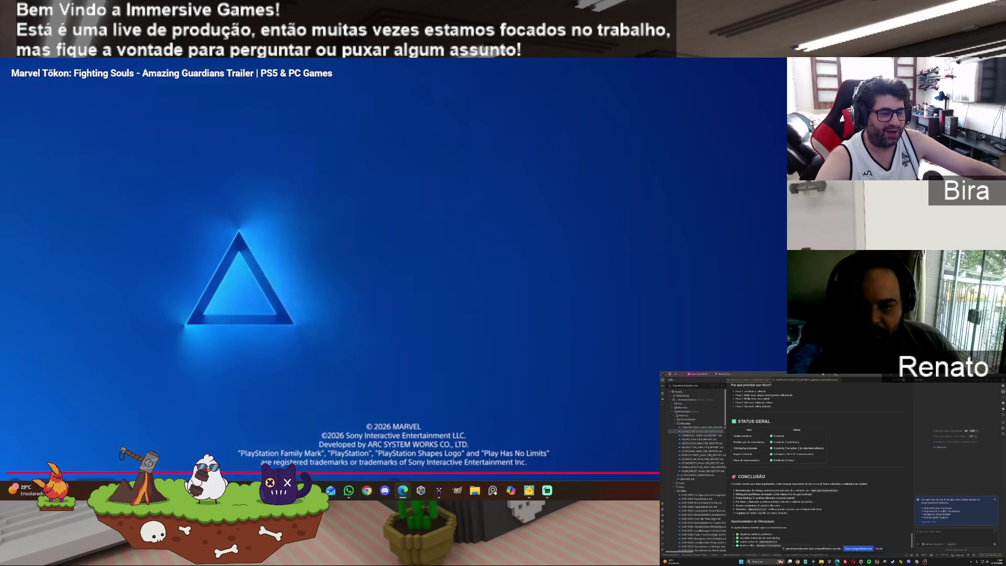
key("Escape")
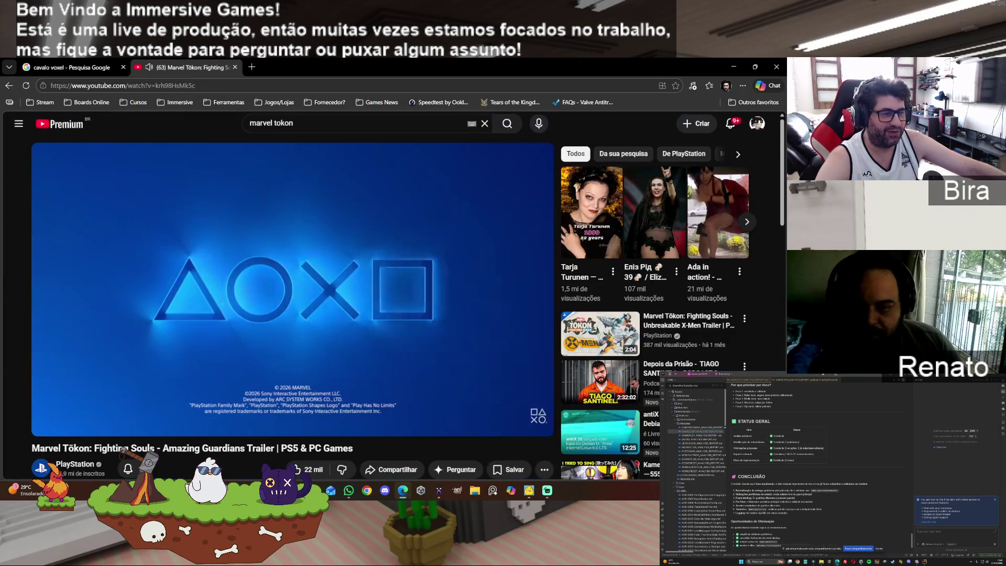
- Go back to the YouTube home feed and play the Pokémon Champions Overview Trailer from Nintendo of America
key("alt+Left")
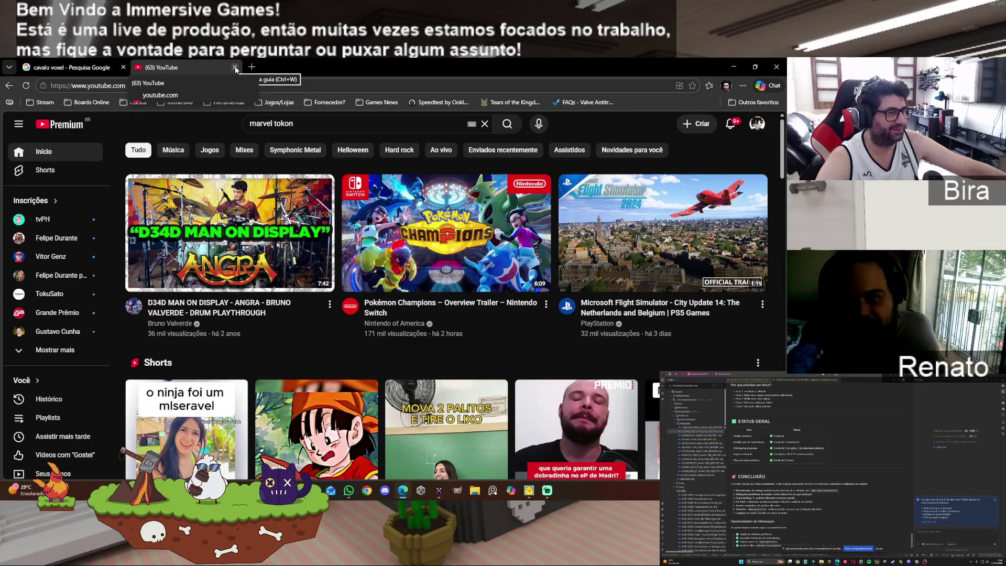
mouse_move(474, 250)
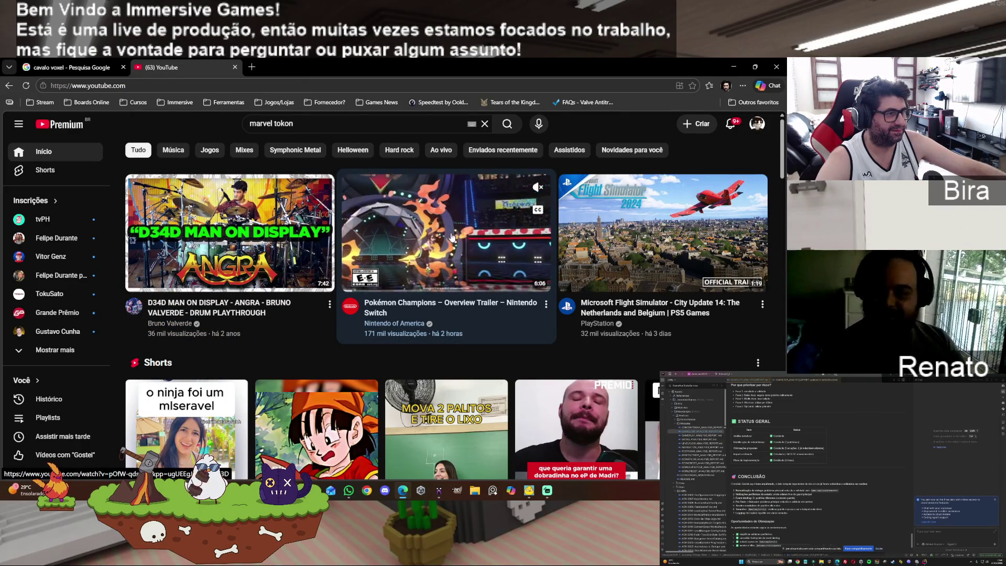
left_click(451, 236)
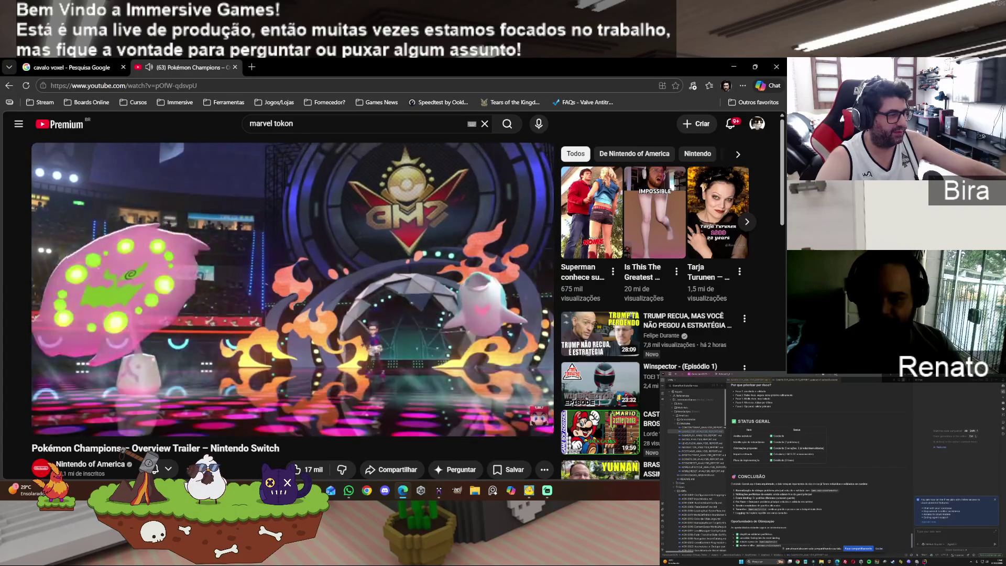
scroll(219, 376, "down", 2)
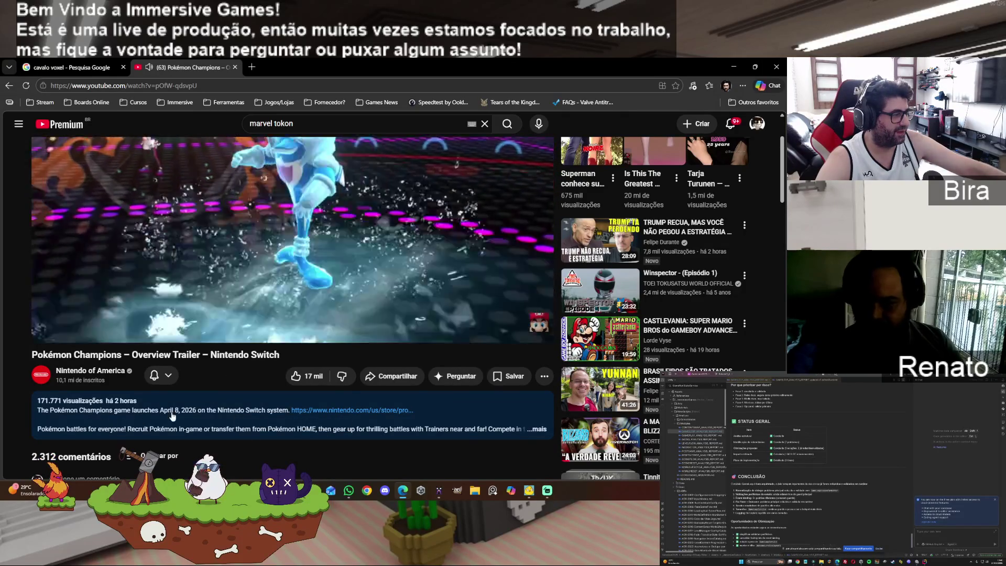
scroll(170, 418, "up", 2)
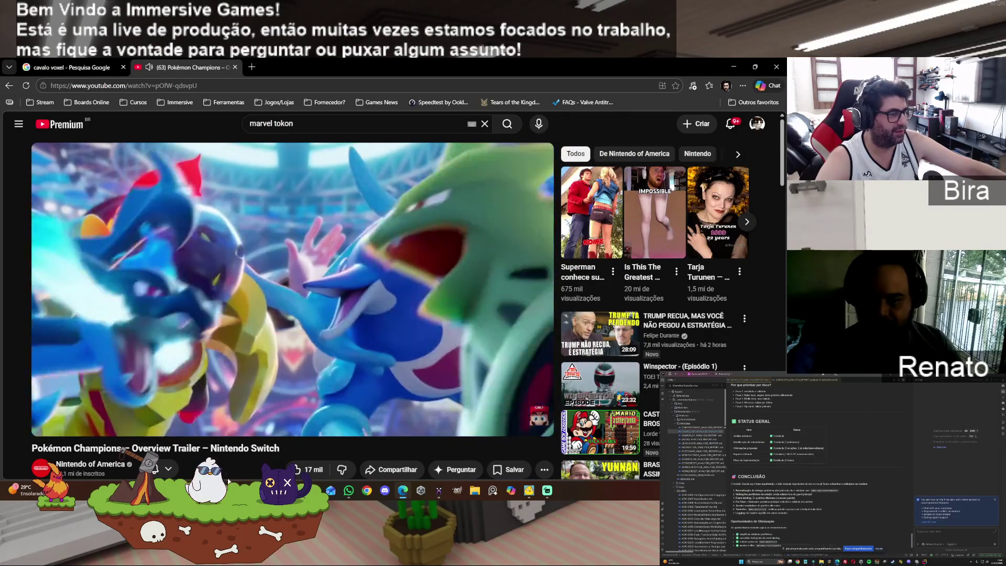
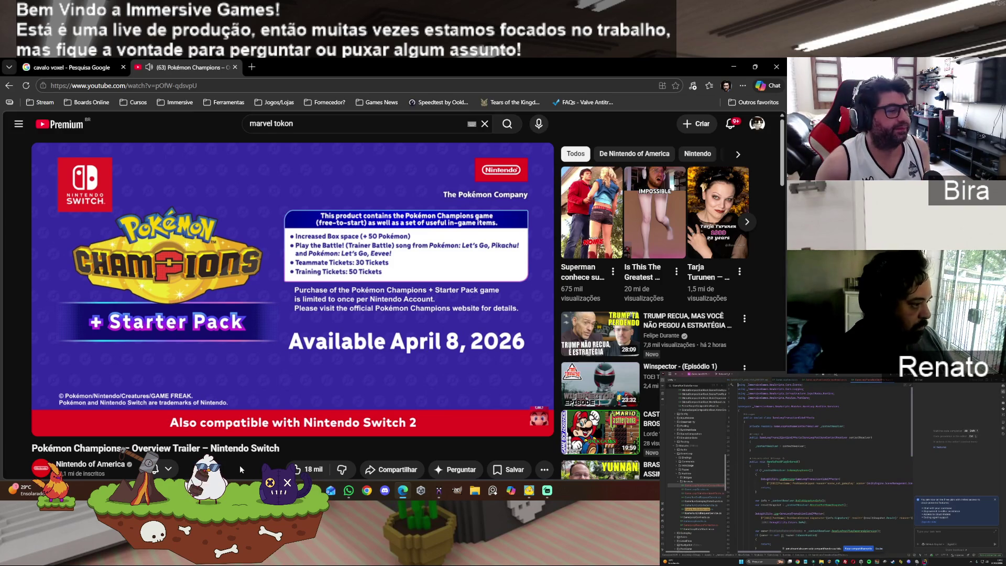
- Return YouTube to its home feed, then hide the browser to reveal the Zelda desktop wallpaper
mouse_move(563, 366)
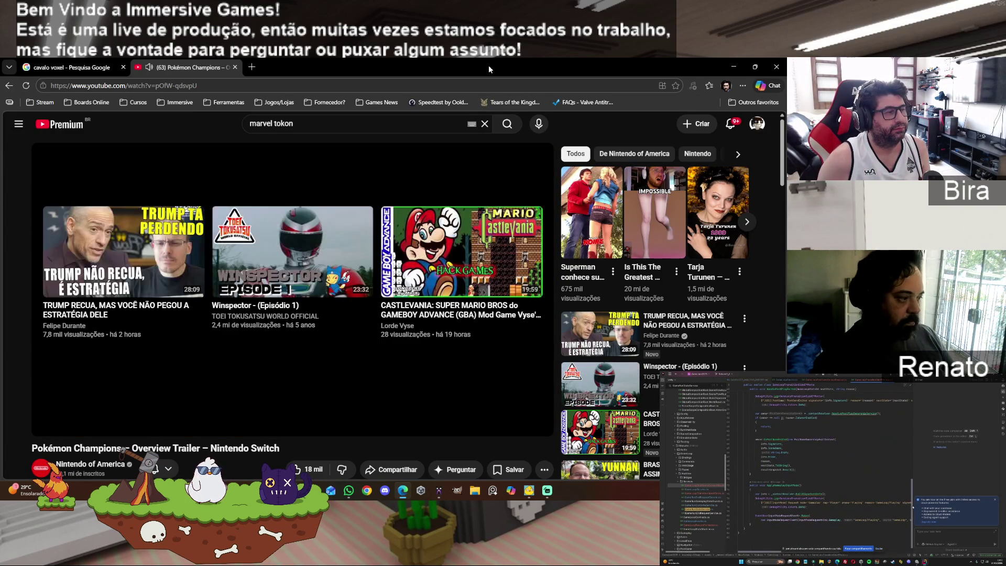
scroll(343, 308, "down", 5)
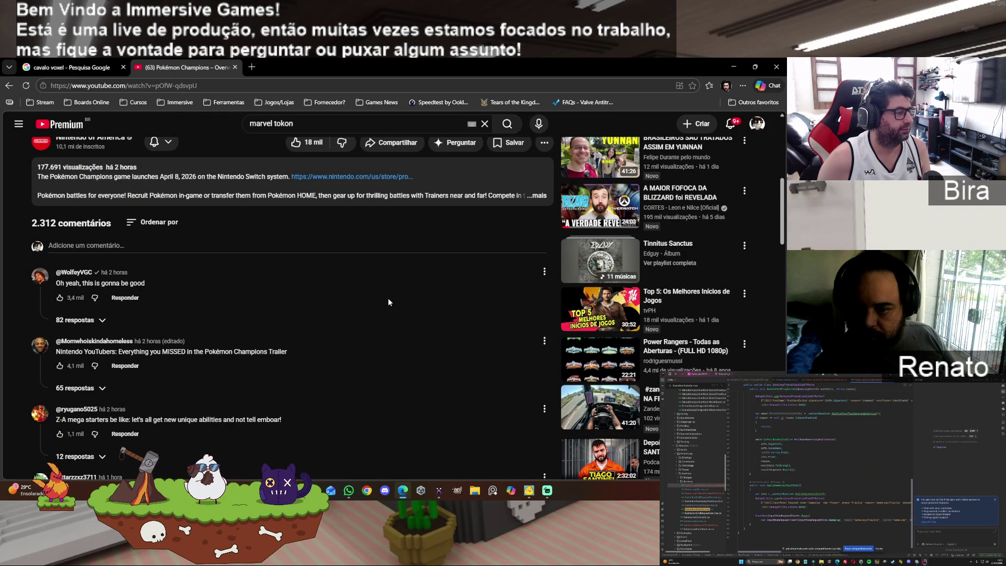
scroll(389, 299, "up", 5)
left_click(72, 128)
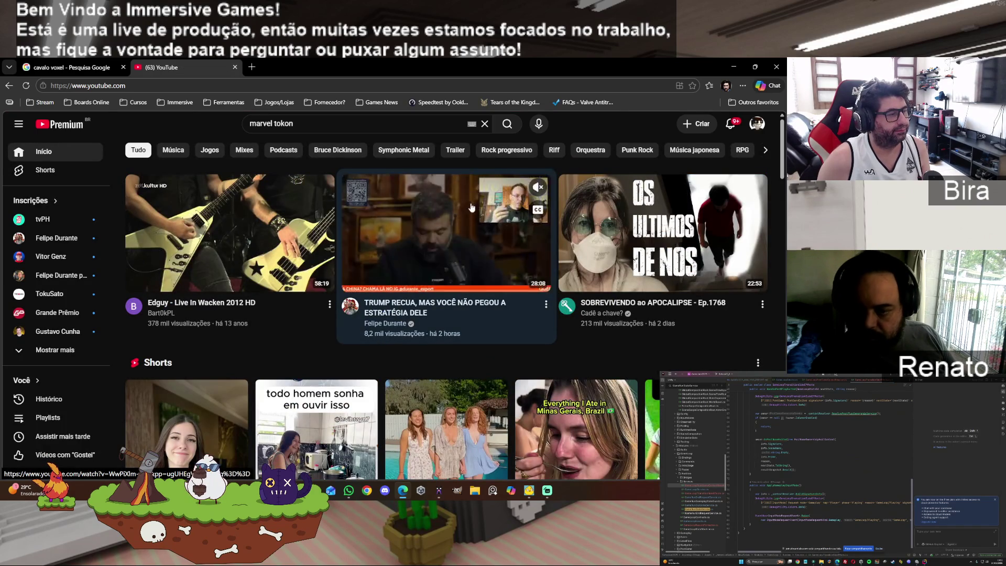
key("super+d")
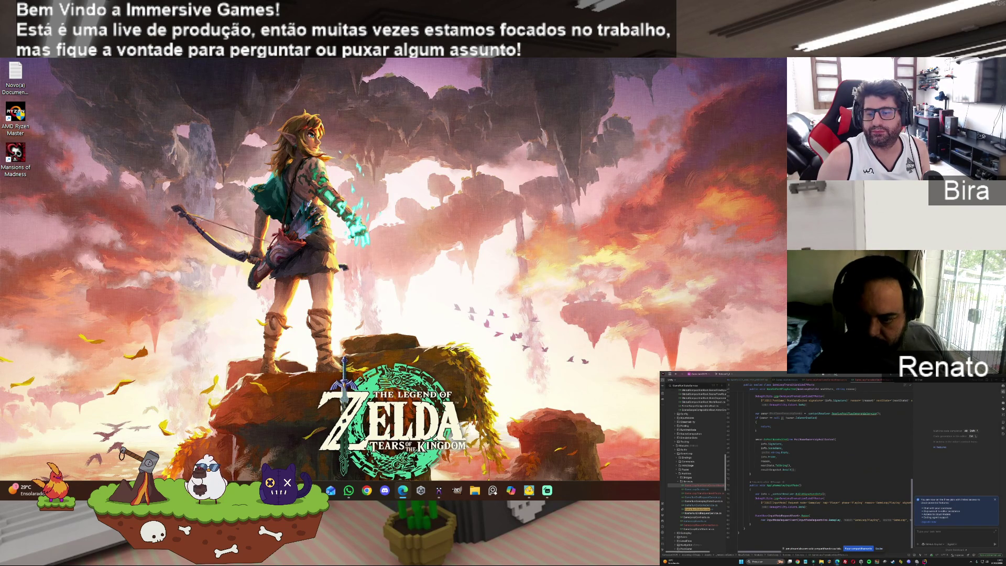
- Back in MagicaVoxel, erase a few voxels from the horse's face and a column from its head
key("alt+Tab")
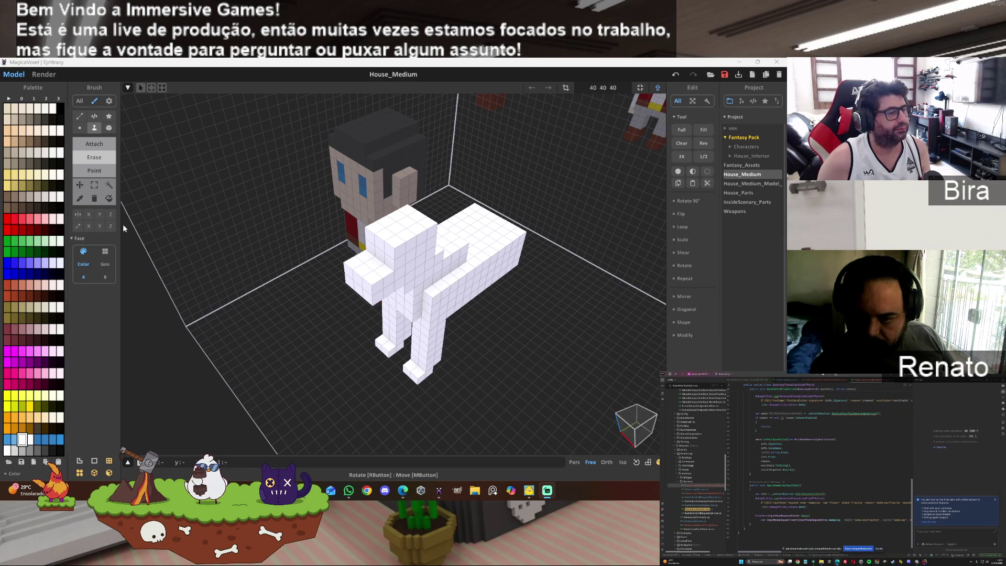
left_click(99, 158)
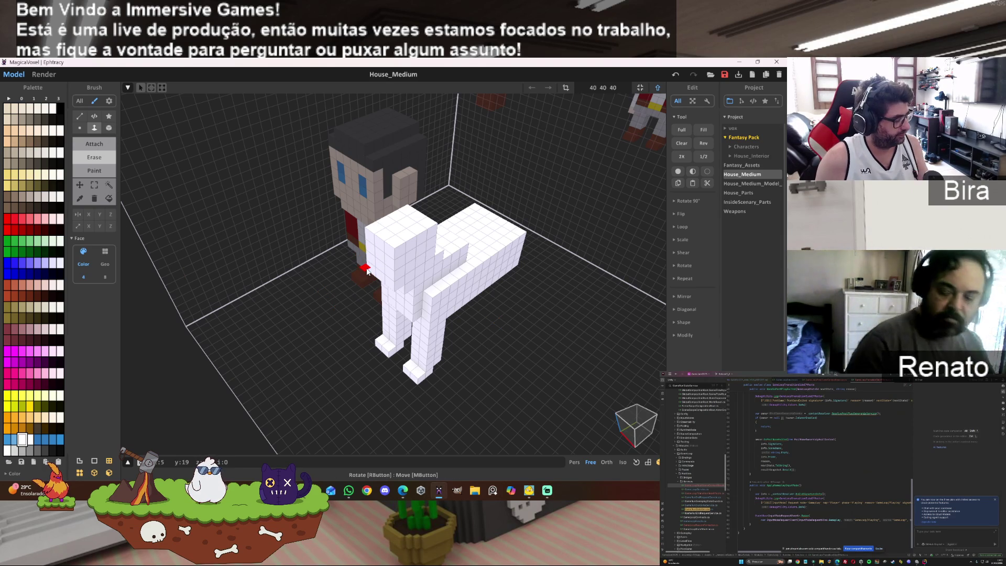
left_click(368, 272)
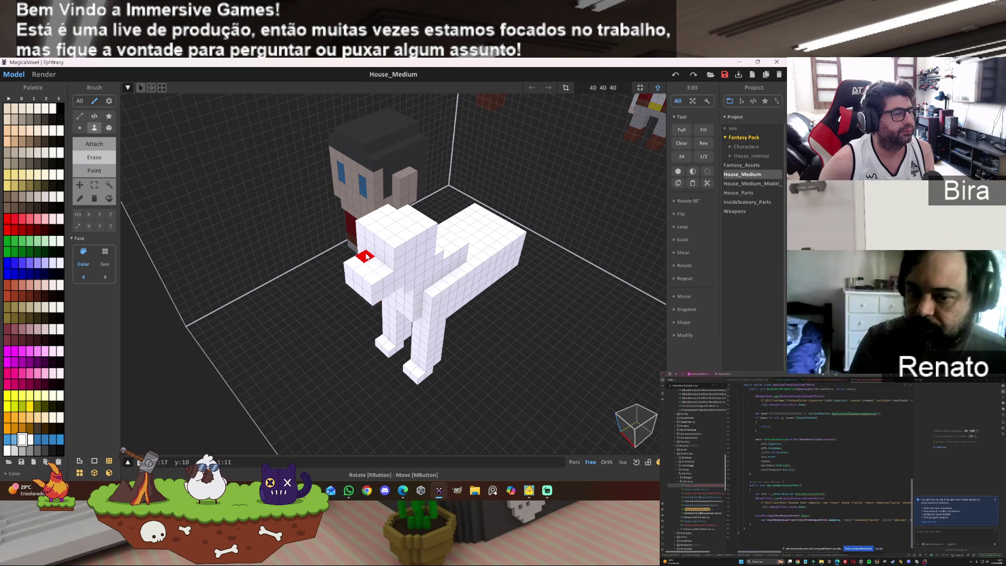
left_click(361, 225)
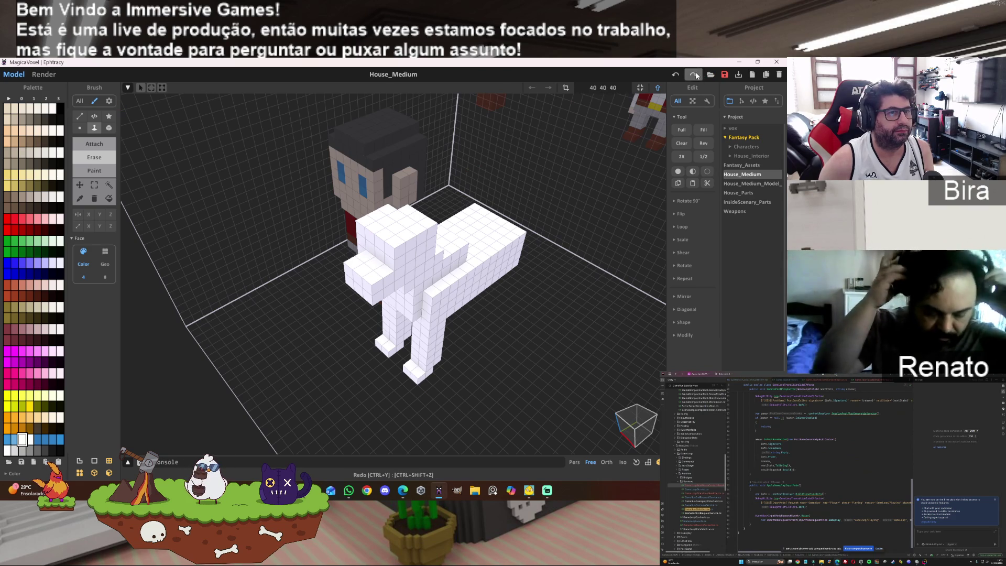
- Add a protruding white snout block to the horse's head with the Attach Box brush
left_click(108, 133)
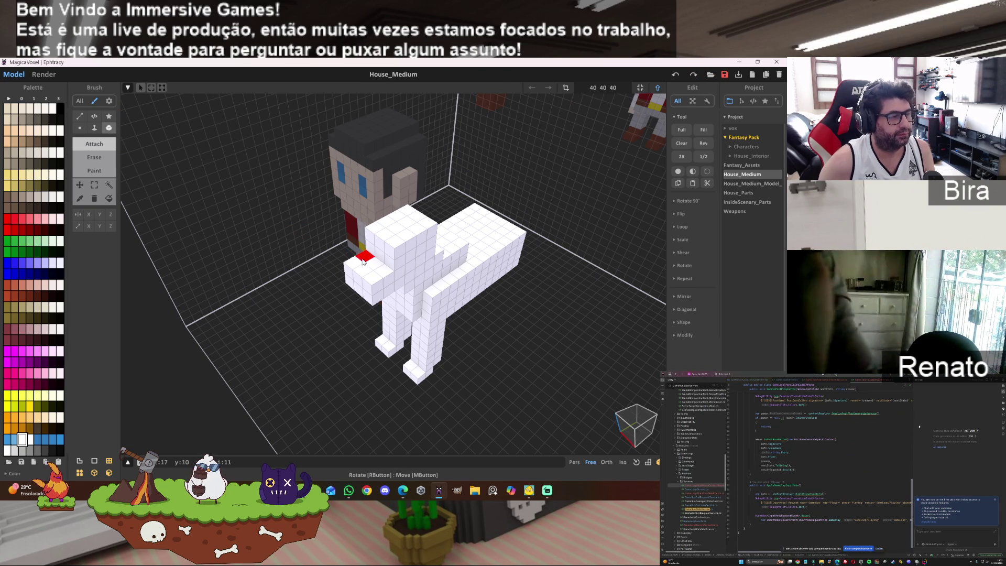
mouse_move(369, 278)
right_mouse_down()
mouse_move(409, 346)
mouse_move(422, 307)
mouse_move(463, 307)
right_mouse_up()
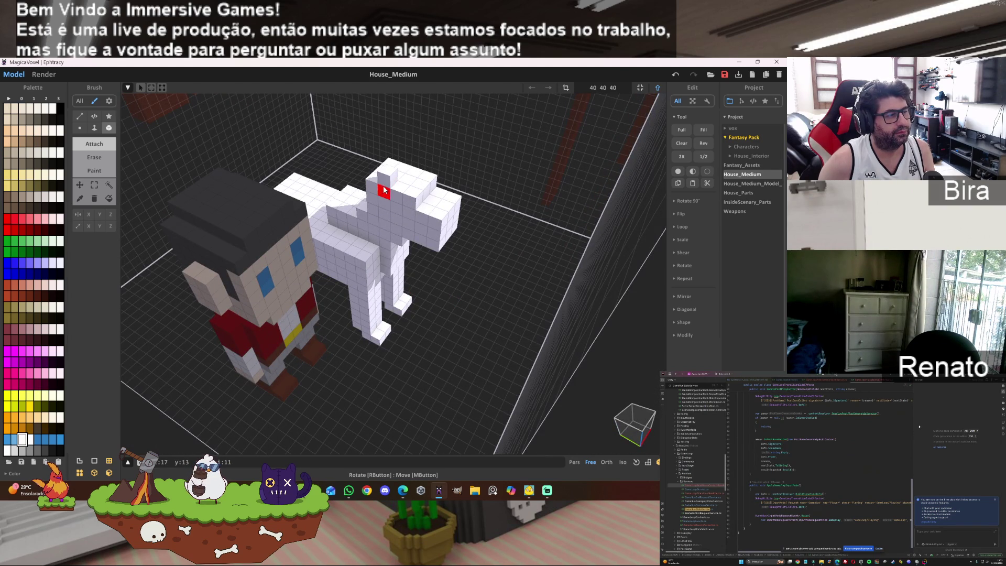
right_click_drag(474, 157, 414, 156)
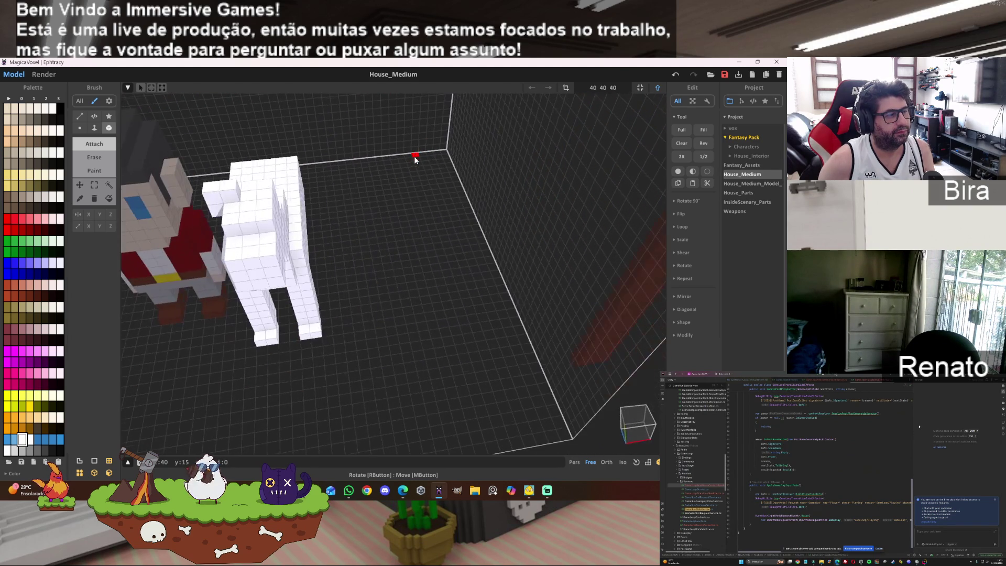
mouse_move(281, 192)
right_mouse_down()
mouse_move(314, 210)
mouse_move(279, 190)
right_mouse_up()
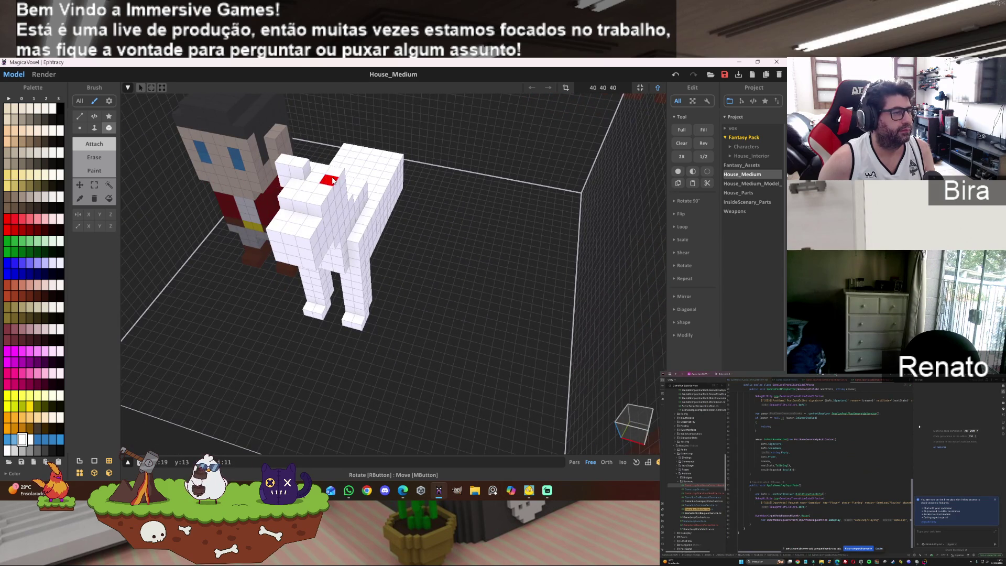
right_click_drag(336, 187, 479, 180)
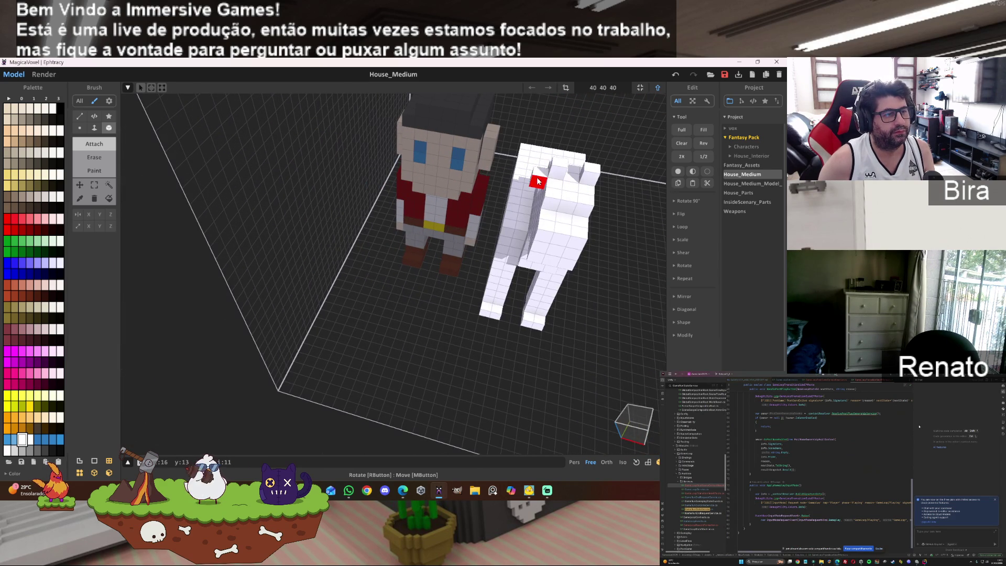
right_click_drag(608, 197, 597, 196)
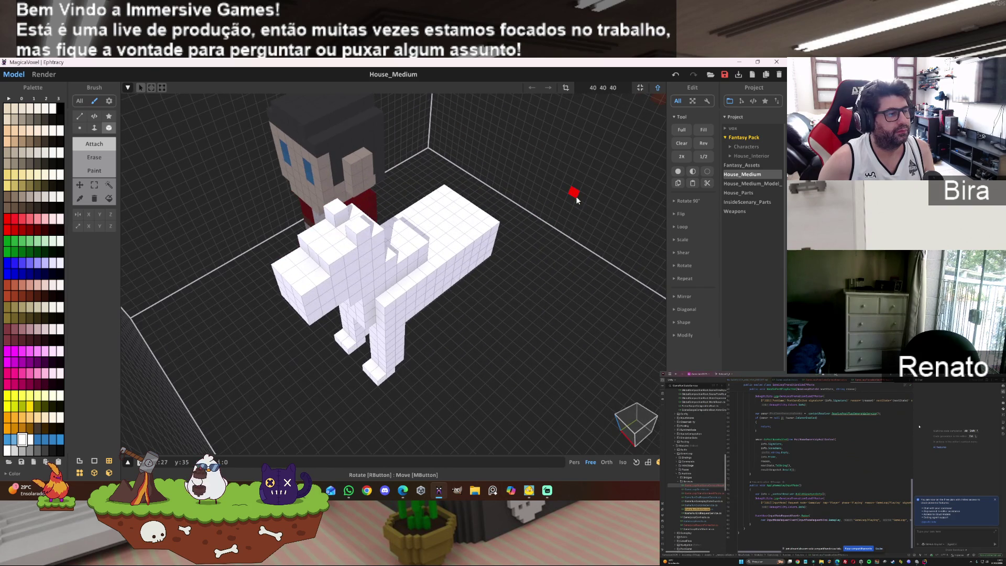
left_click_drag(416, 285, 444, 317)
mouse_move(324, 294)
right_mouse_down()
mouse_move(420, 285)
mouse_move(465, 266)
mouse_move(452, 326)
mouse_move(461, 210)
right_mouse_up()
- Add white voxels under the head; undo the oversized front extrusion and the mouth fill
scroll(460, 259, "up", 5)
scroll(461, 211, "up", 3)
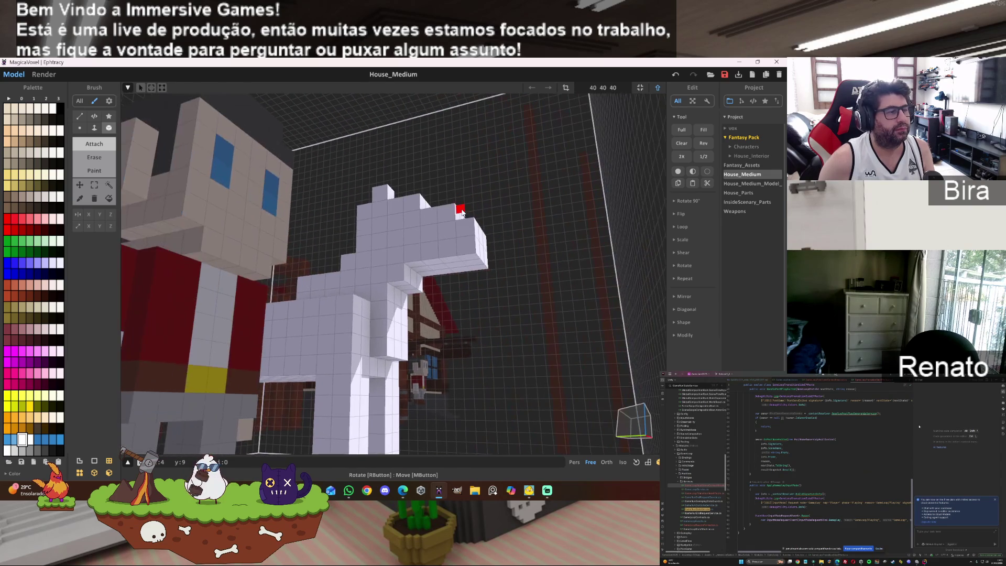
left_click(457, 263)
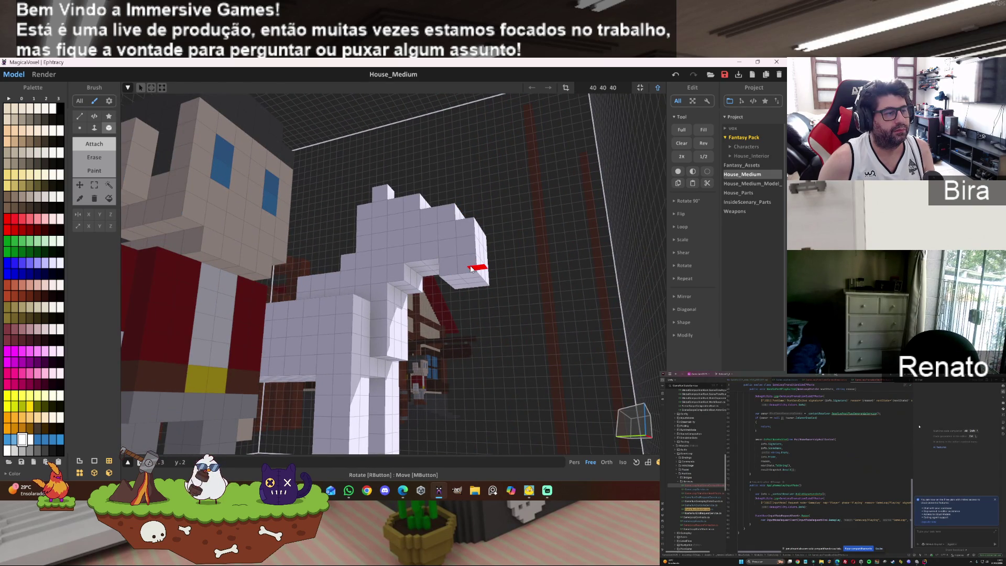
right_click_drag(478, 263, 481, 233)
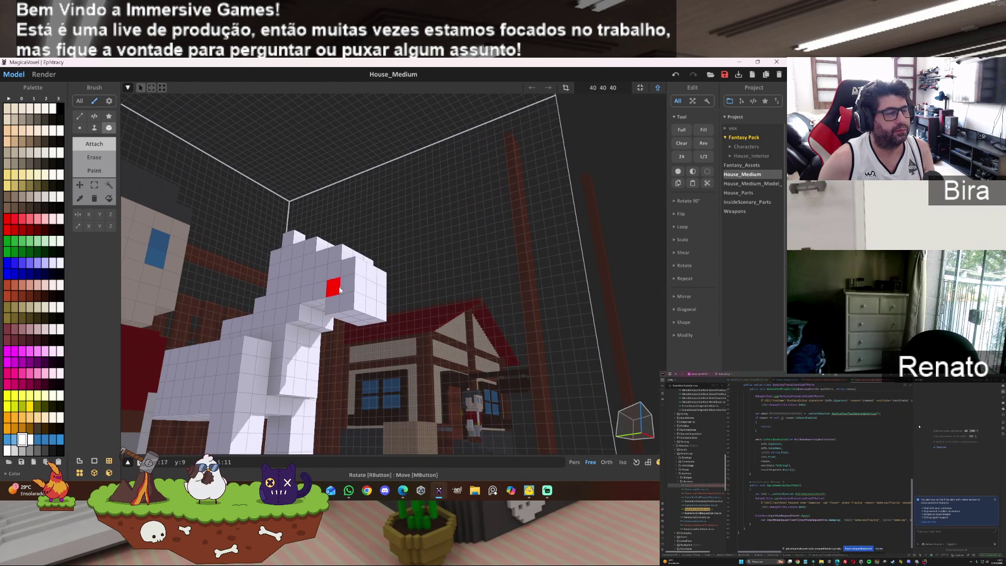
left_click(382, 309)
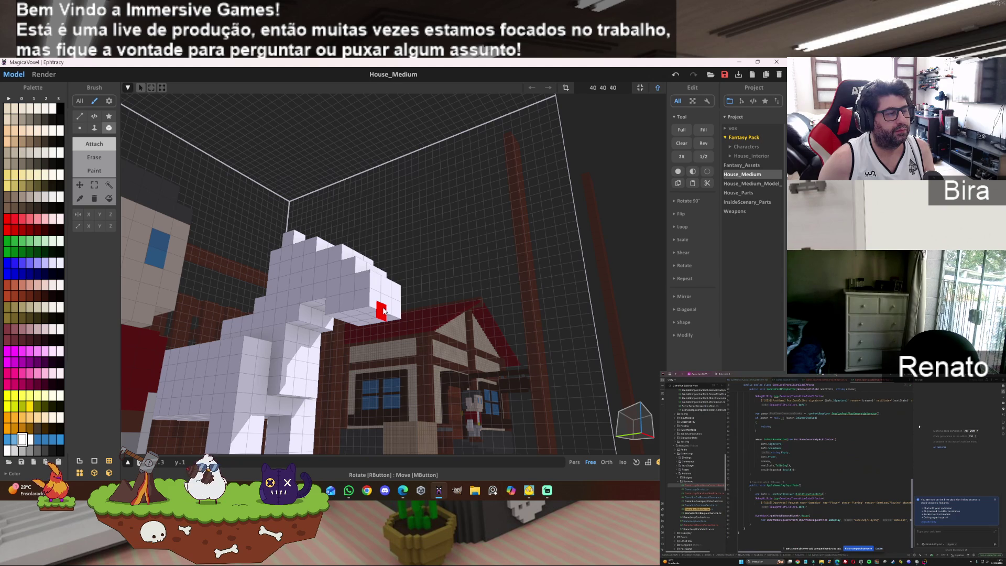
left_click_drag(383, 311, 389, 309)
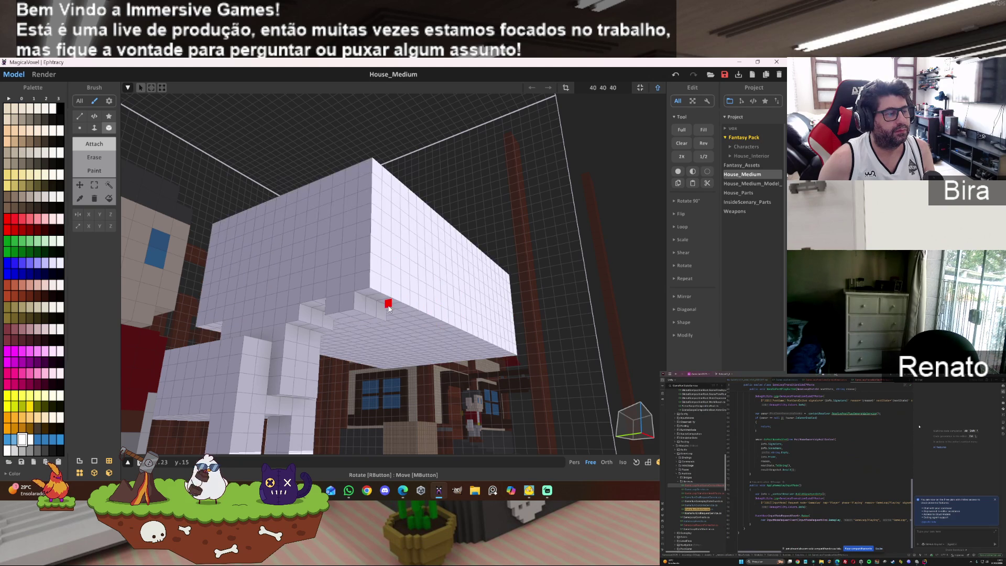
key("ctrl+z")
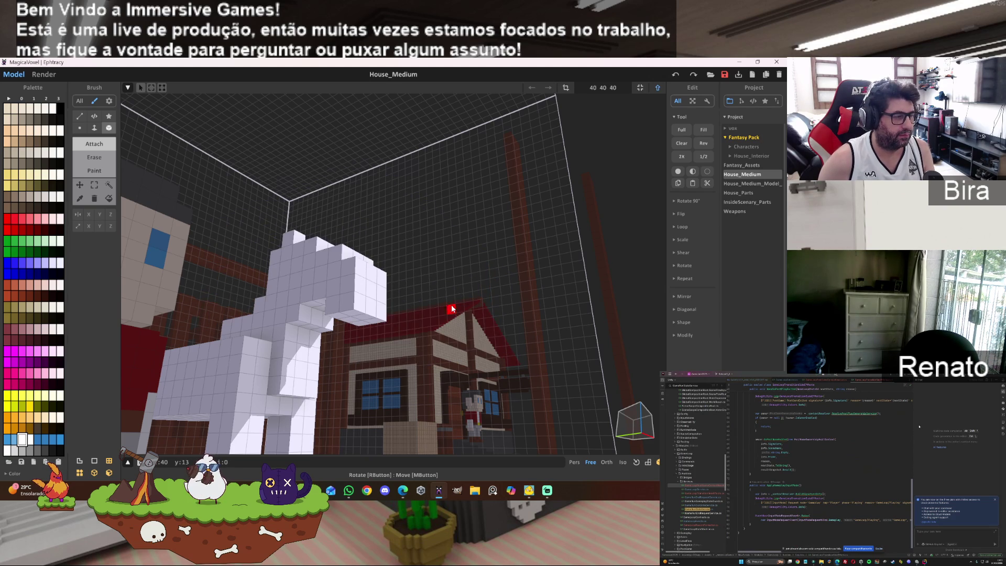
scroll(470, 304, "up", 3)
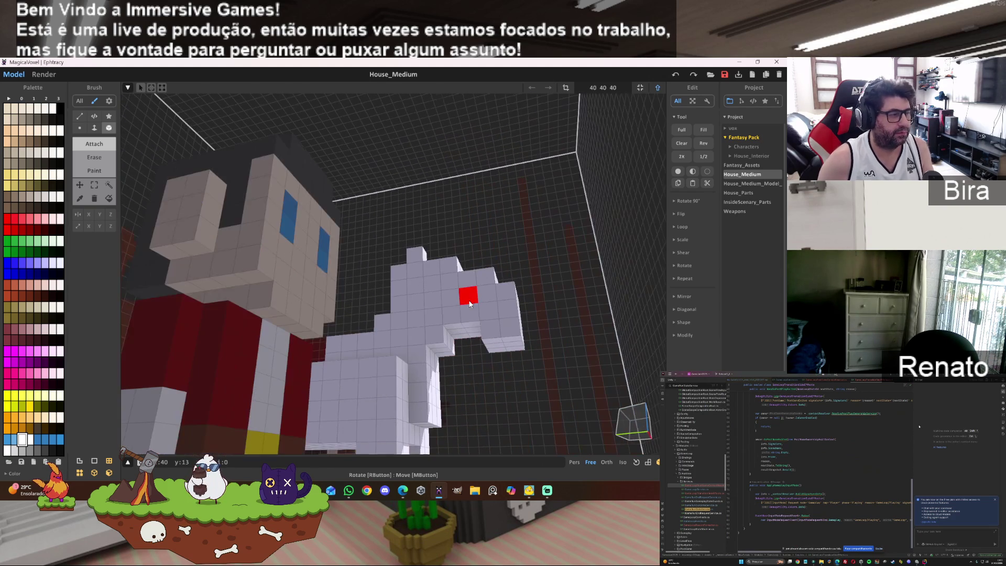
left_click(461, 339)
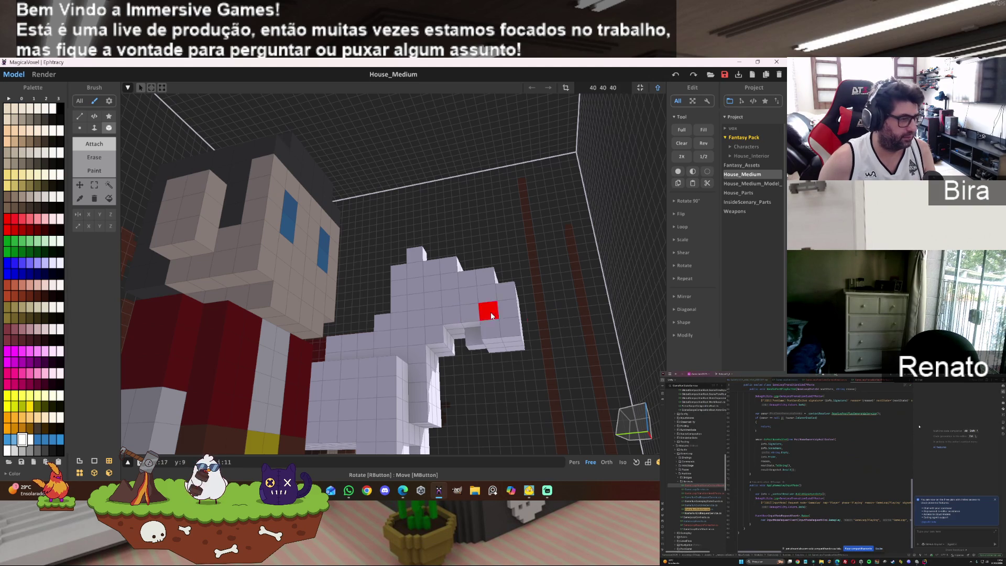
key("ctrl+z")
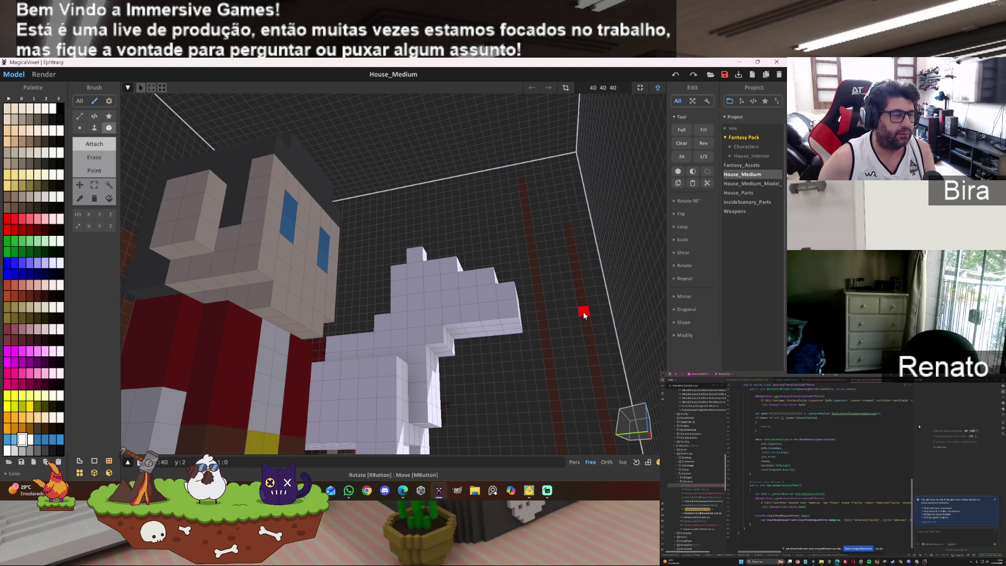
- Fill the gap between the ears and build up the top of the horse's head
mouse_move(568, 283)
right_mouse_down()
mouse_move(526, 262)
mouse_move(518, 234)
mouse_move(502, 325)
right_mouse_up()
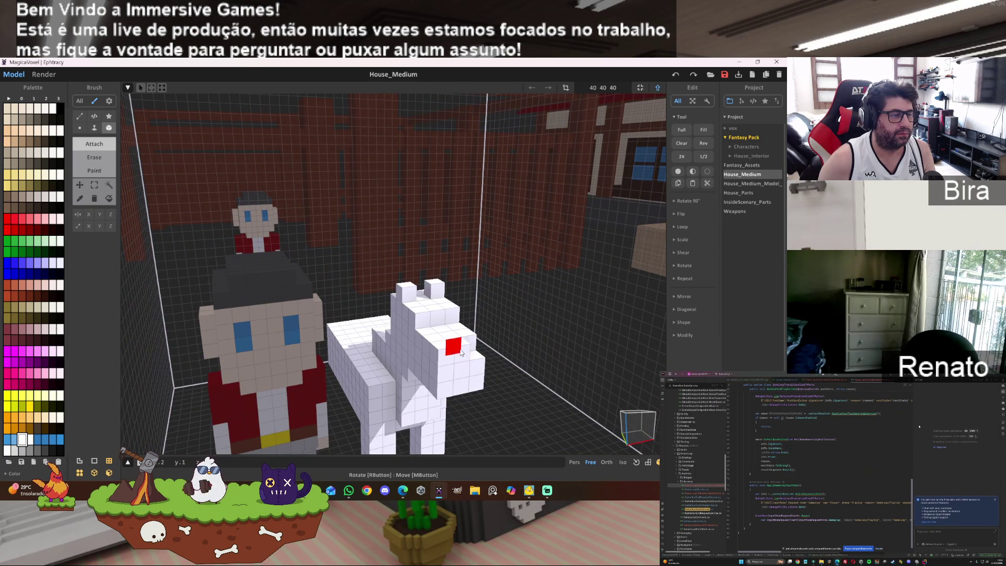
mouse_move(467, 351)
right_mouse_down()
mouse_move(546, 312)
mouse_move(555, 321)
mouse_move(499, 312)
right_mouse_up()
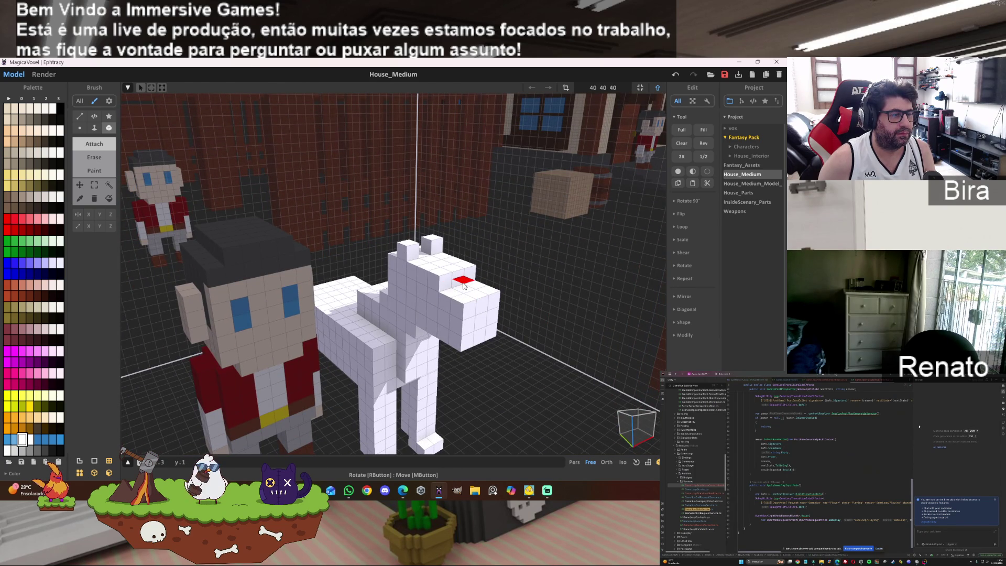
left_click(423, 265)
left_click(448, 266)
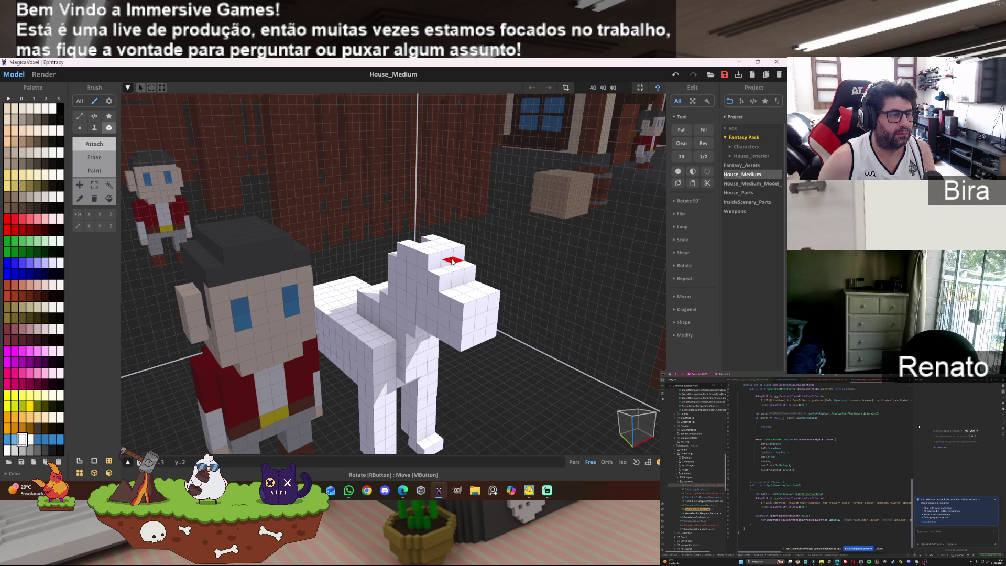
mouse_move(434, 249)
right_mouse_down()
mouse_move(342, 266)
mouse_move(314, 257)
right_mouse_up()
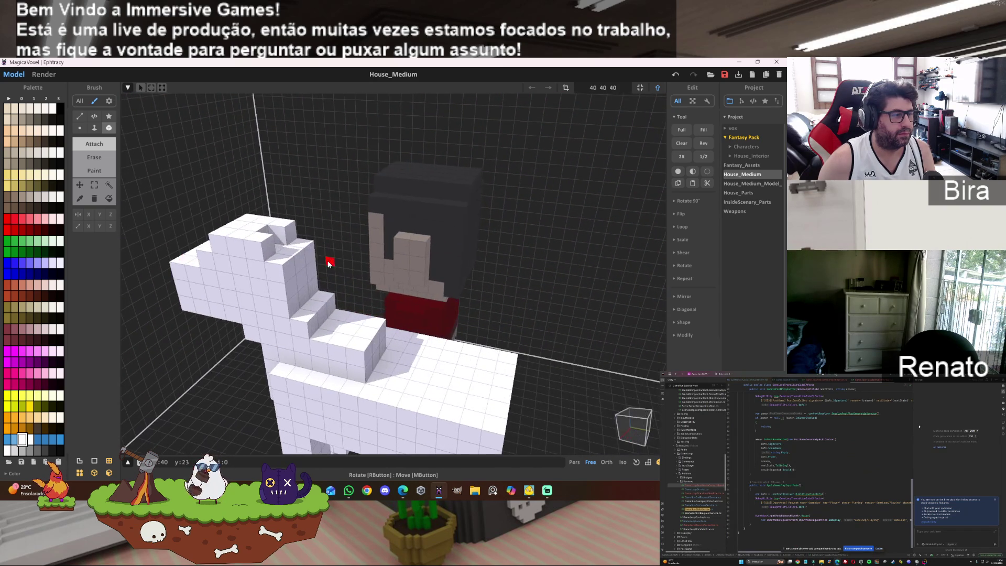
left_click(279, 252)
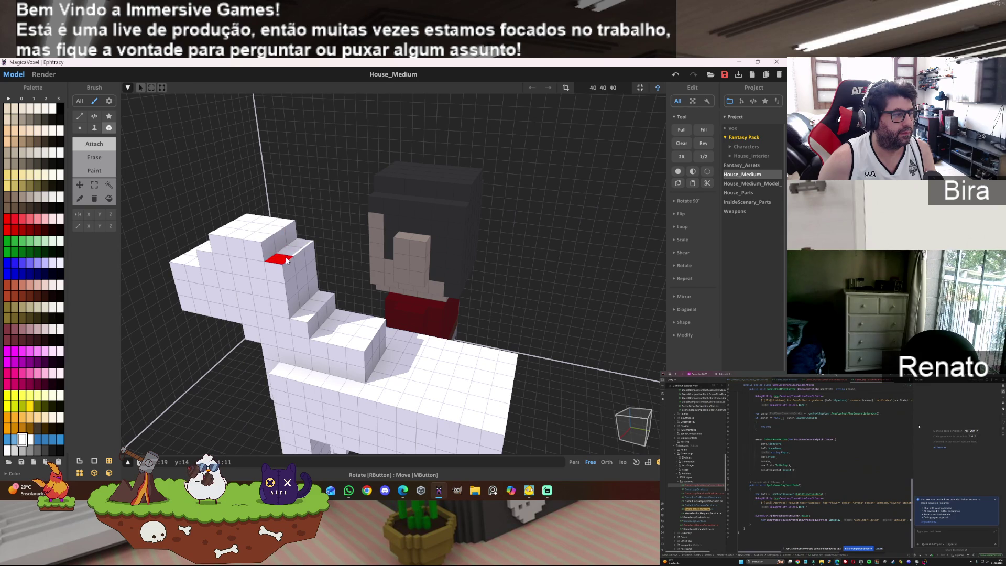
- Add two ear voxels on the head and extend the horse's face forward by one voxel
mouse_move(289, 253)
right_mouse_down()
mouse_move(341, 234)
mouse_move(476, 213)
right_mouse_up()
left_click(476, 213)
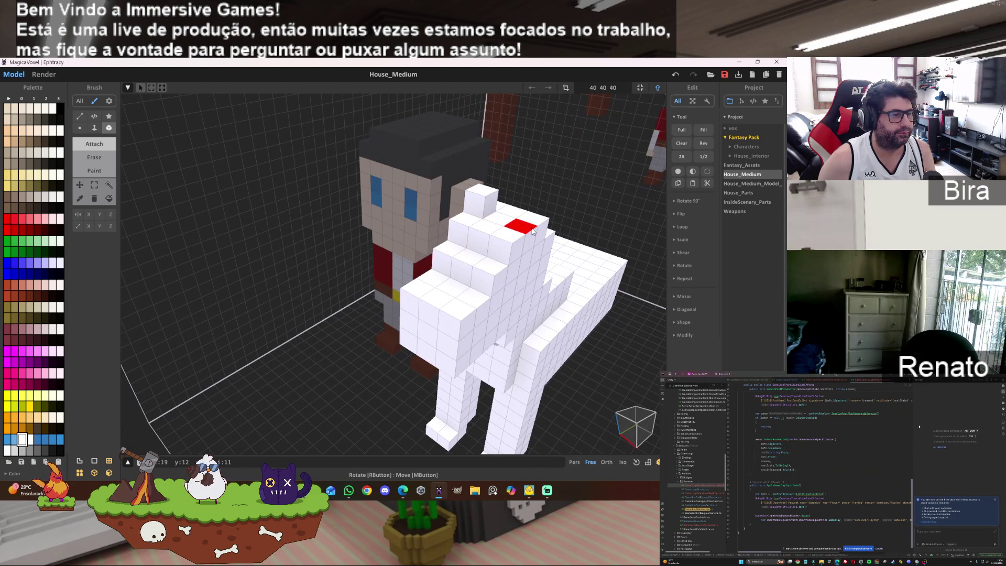
left_click(520, 226)
left_click(430, 317)
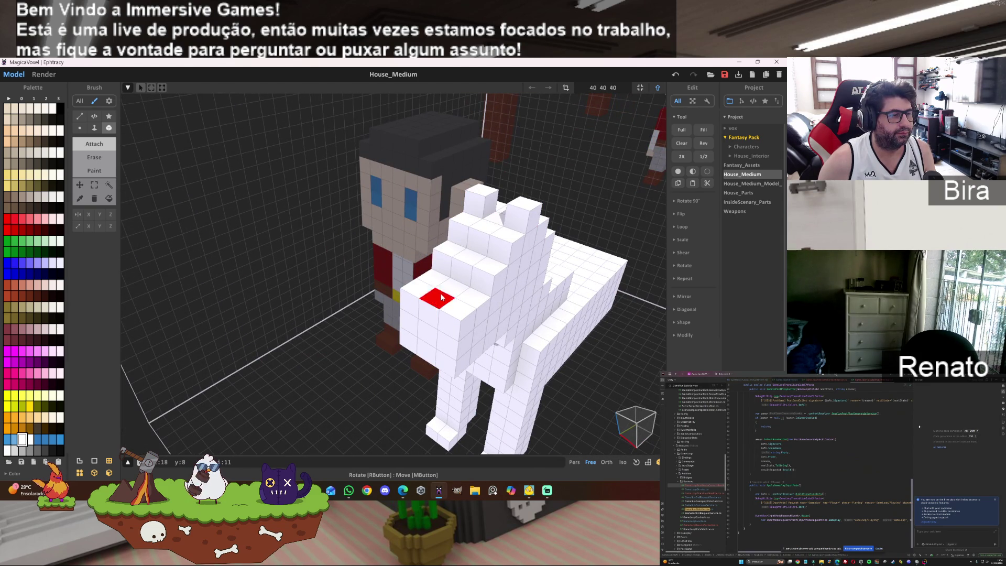
left_click(464, 236)
left_click(449, 238)
mouse_move(472, 296)
right_mouse_down()
mouse_move(543, 294)
mouse_move(503, 283)
mouse_move(572, 279)
right_mouse_up()
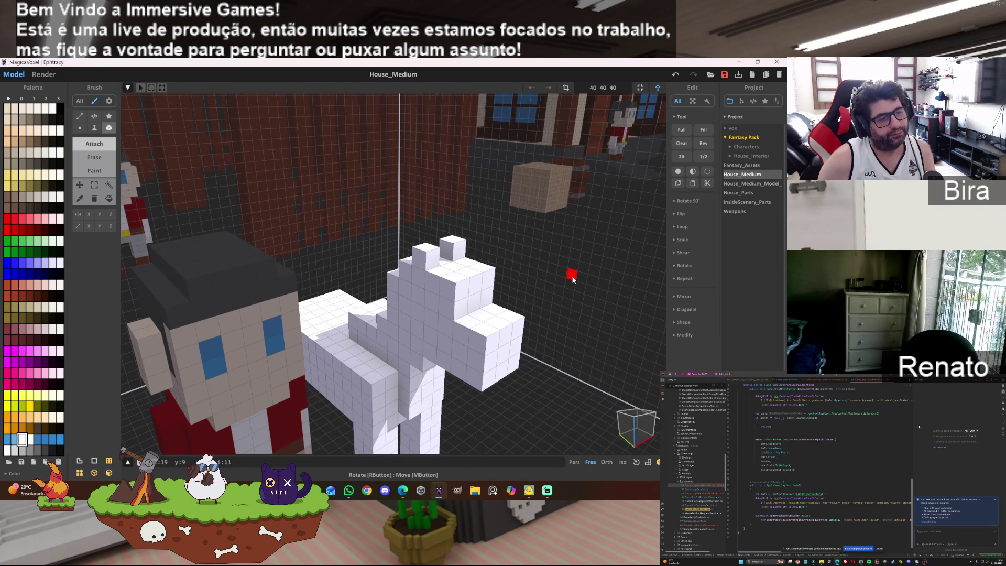
scroll(571, 276, "down", 5)
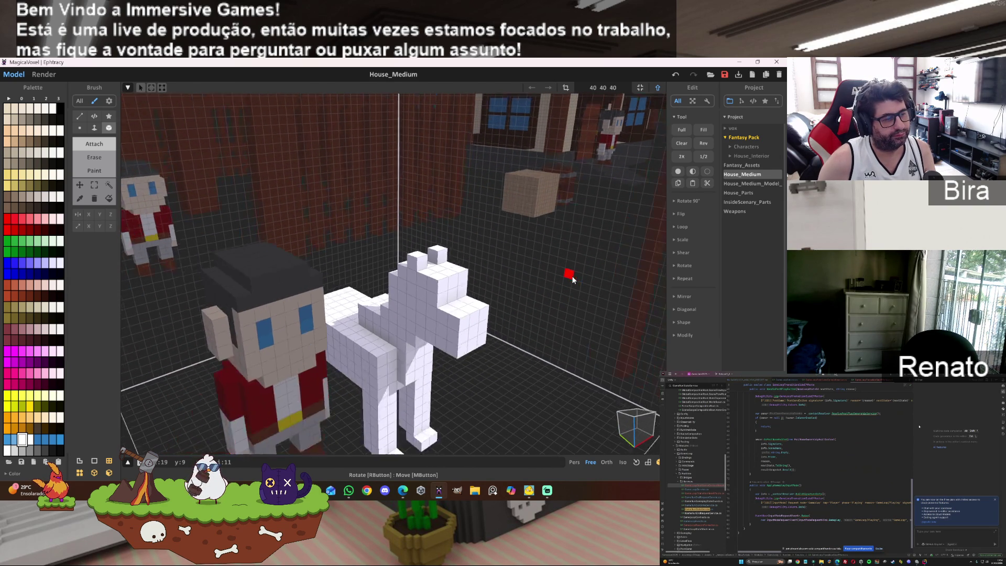
mouse_move(574, 279)
right_mouse_down()
mouse_move(451, 278)
mouse_move(473, 292)
mouse_move(431, 298)
mouse_move(412, 351)
right_mouse_up()
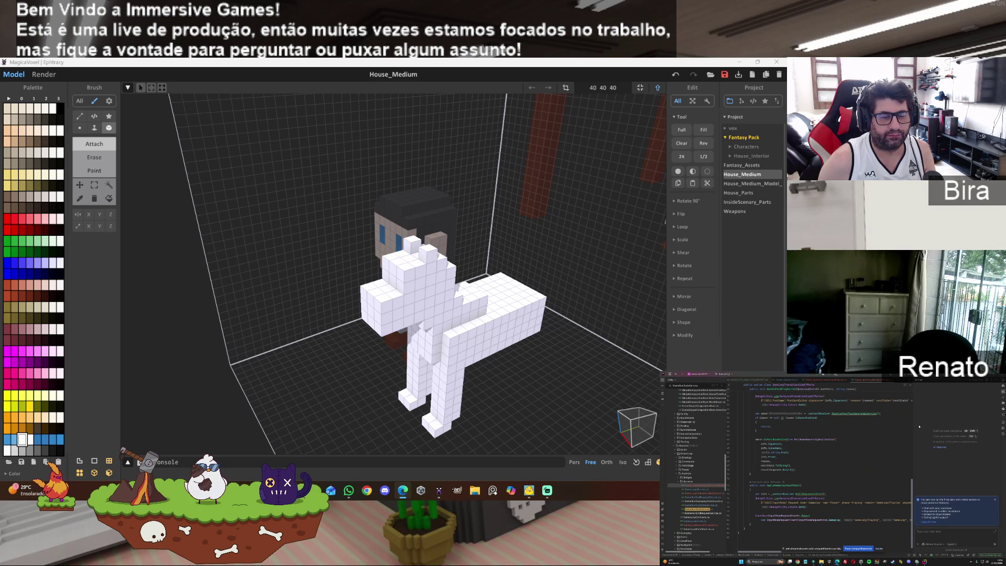
- Attach a few white voxels to the horse's head and lower neck
left_click(430, 254)
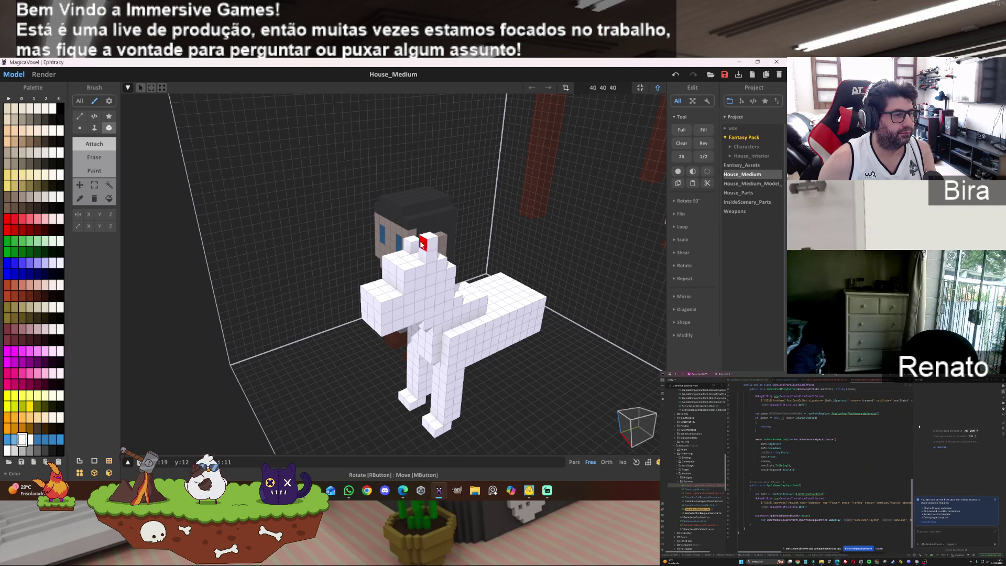
scroll(436, 263, "up", 10)
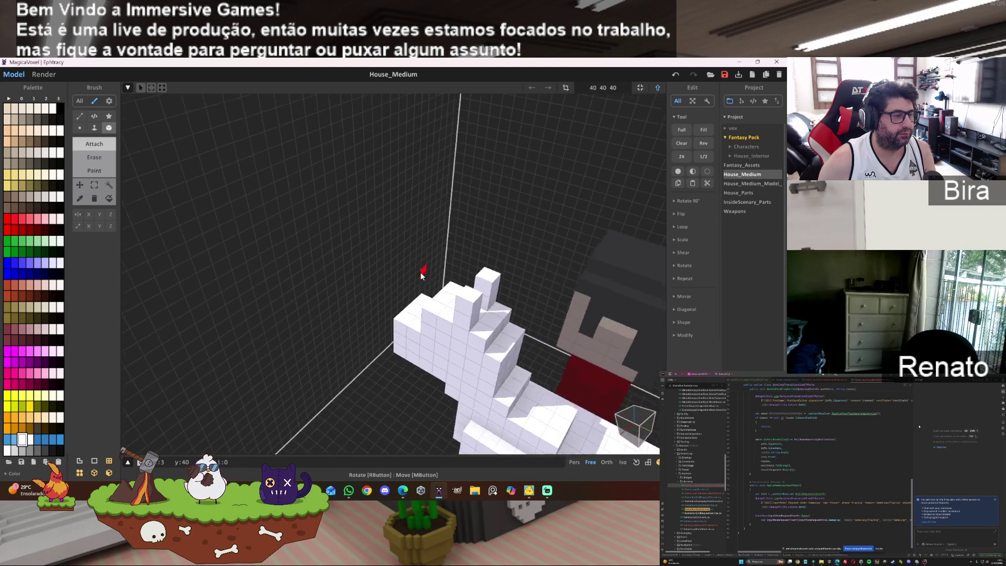
mouse_move(422, 274)
right_mouse_down()
mouse_move(409, 348)
mouse_move(388, 283)
right_mouse_up()
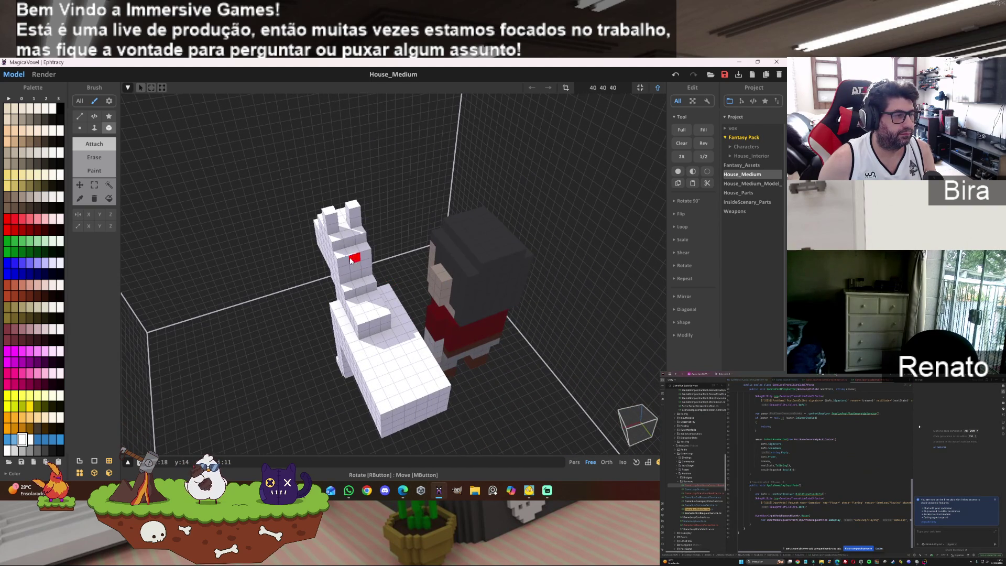
left_click(348, 238)
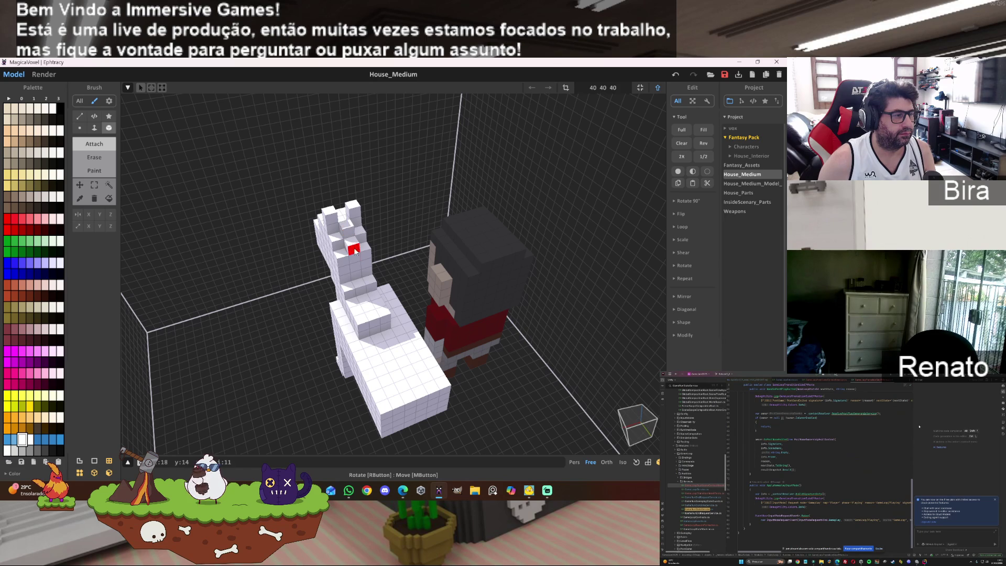
left_click(365, 300)
left_click(376, 329)
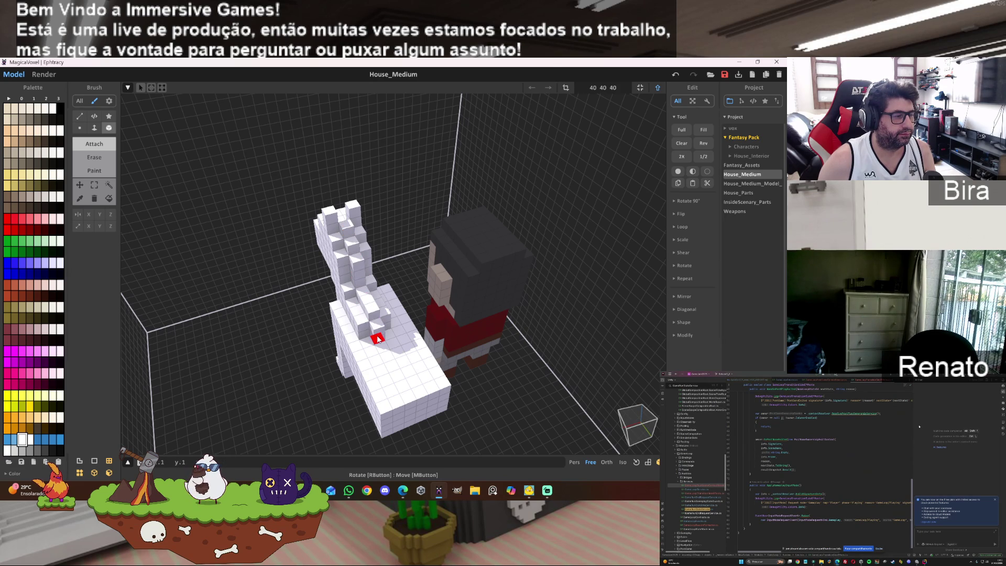
right_click_drag(385, 339, 557, 308)
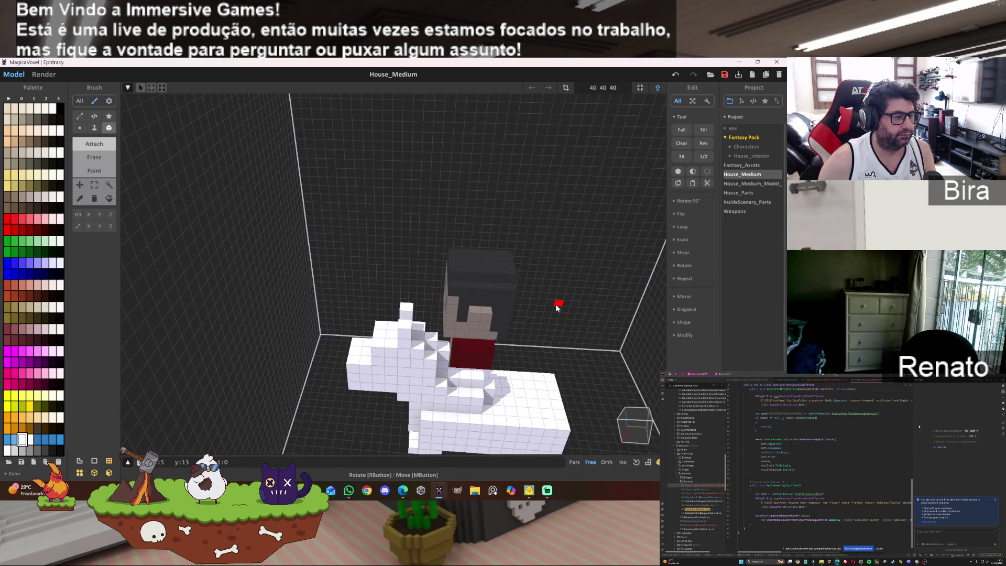
scroll(559, 325, "up", 5)
right_click_drag(562, 348, 550, 292)
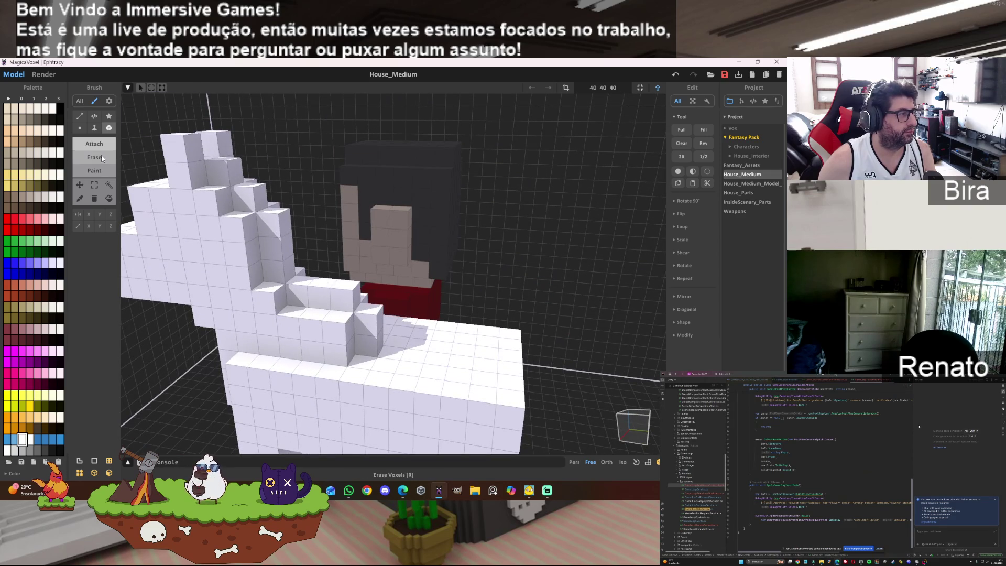
- Erase voxels from the neck step and the raised block in front of the neck
left_click(104, 162)
left_click(372, 328)
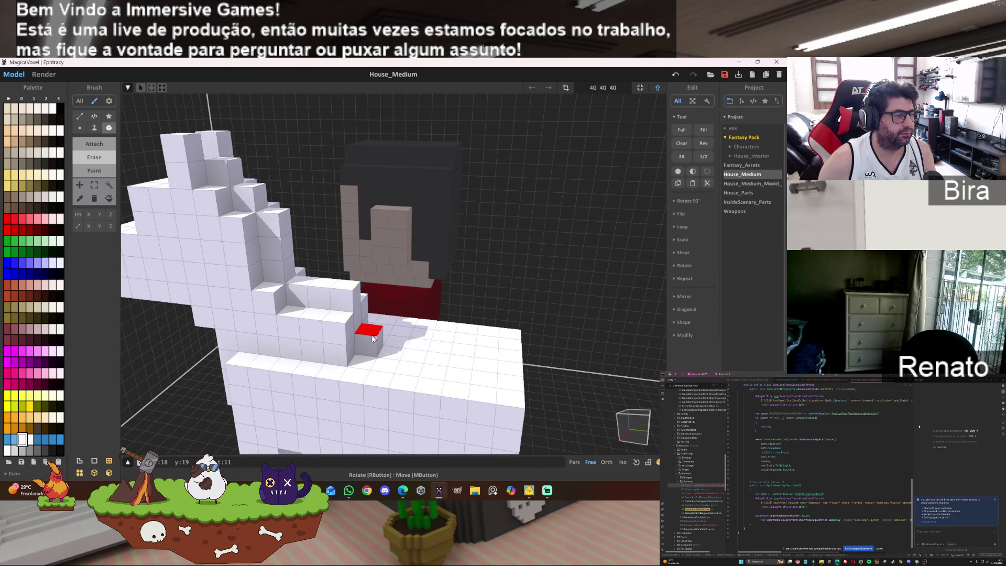
left_click(338, 294)
left_click(320, 295)
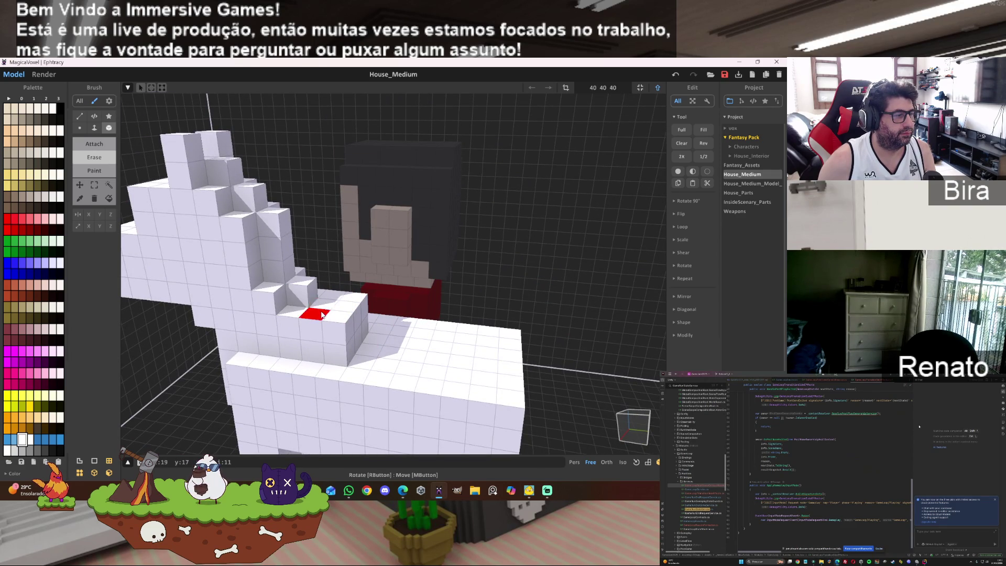
left_click(330, 300)
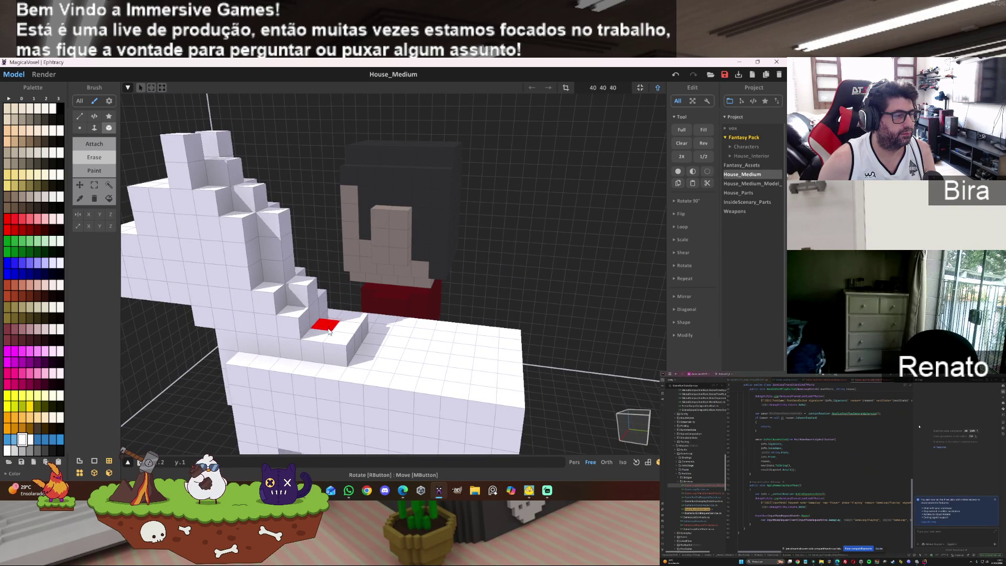
left_click(337, 336)
- Carve a recess into the horse's side and a channel where body meets leg
mouse_move(220, 299)
right_mouse_down()
mouse_move(262, 285)
mouse_move(250, 297)
mouse_move(325, 305)
right_mouse_up()
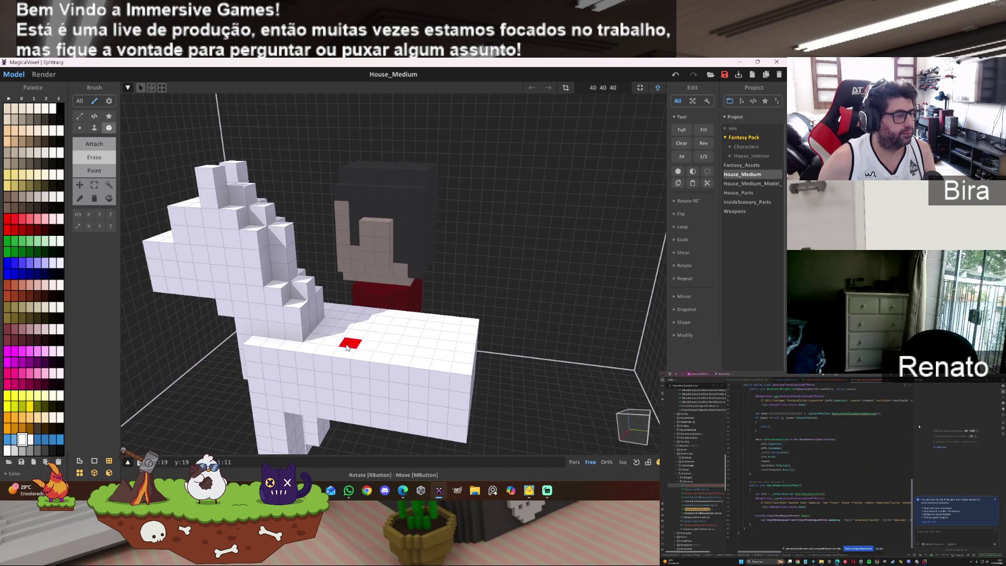
mouse_move(332, 359)
left_mouse_down()
mouse_move(330, 411)
mouse_move(403, 417)
mouse_move(387, 423)
left_mouse_up()
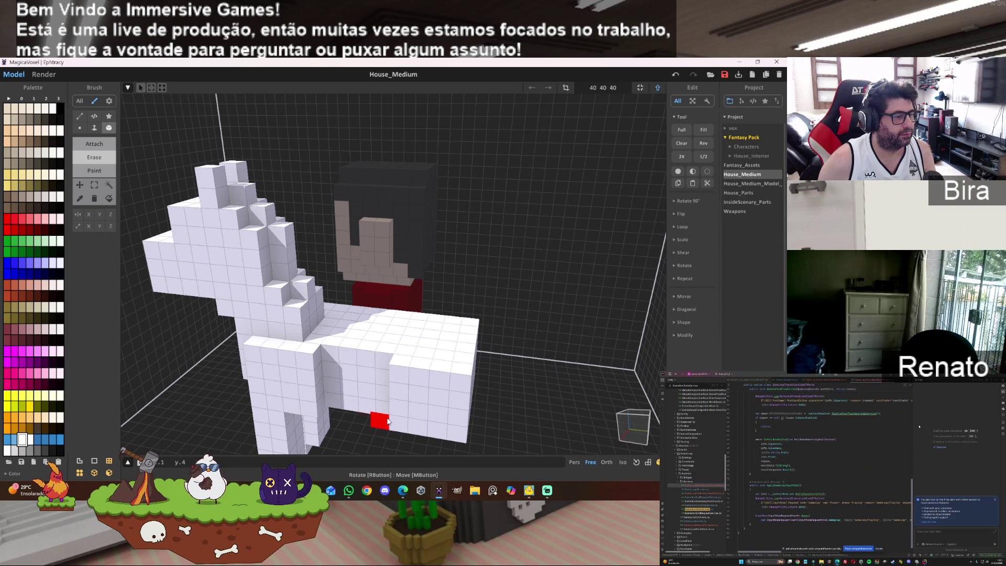
mouse_move(398, 389)
right_mouse_down()
mouse_move(382, 314)
mouse_move(346, 313)
right_mouse_up()
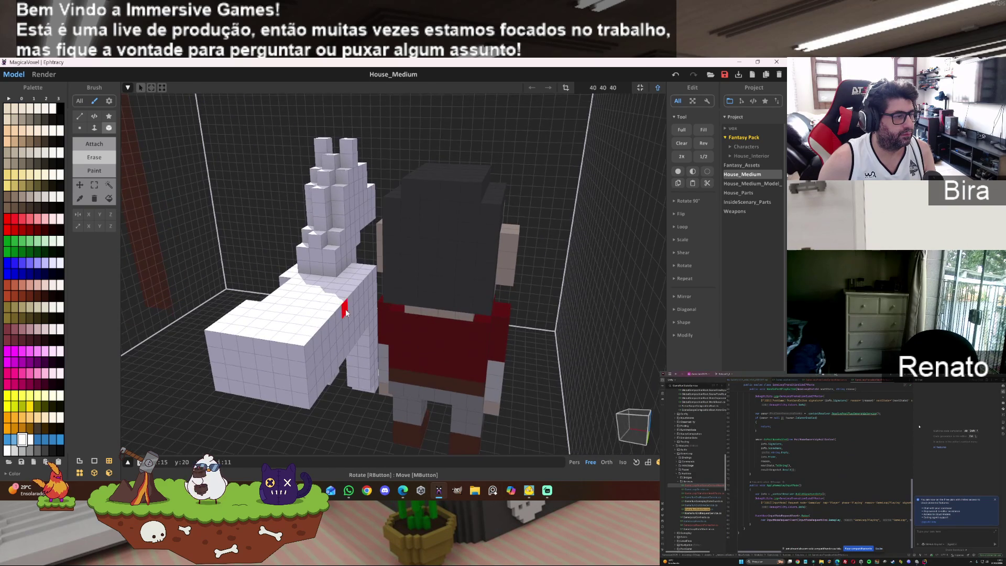
left_click_drag(349, 294, 342, 354)
mouse_move(351, 361)
right_mouse_down()
mouse_move(377, 335)
mouse_move(449, 319)
mouse_move(498, 292)
mouse_move(463, 353)
mouse_move(414, 285)
right_mouse_up()
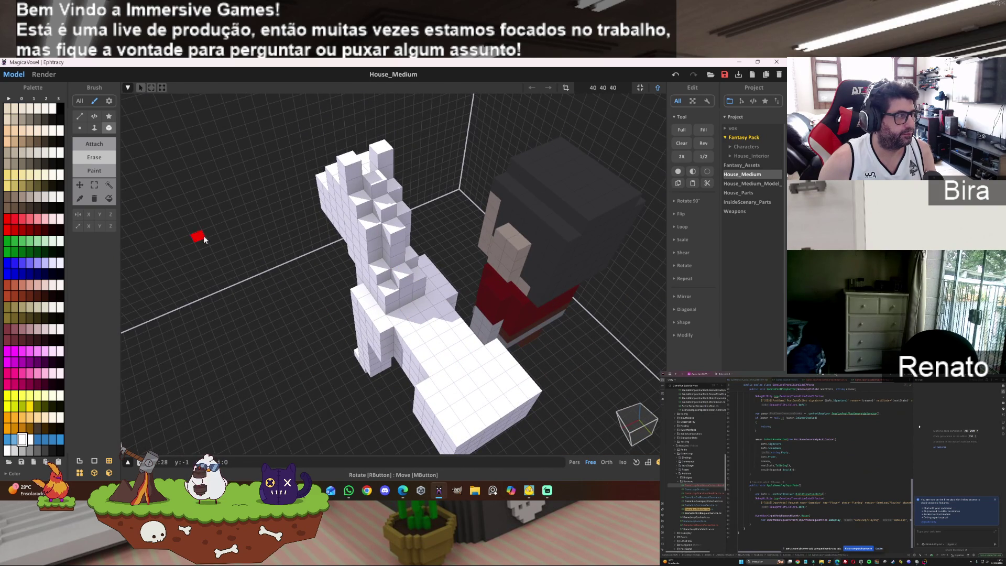
- Inspect the horse's neck and chest with Erase active, then undo the recent erasures
left_click(95, 143)
mouse_move(408, 302)
right_mouse_down()
mouse_move(508, 339)
mouse_move(568, 281)
right_mouse_up()
scroll(544, 275, "up", 3)
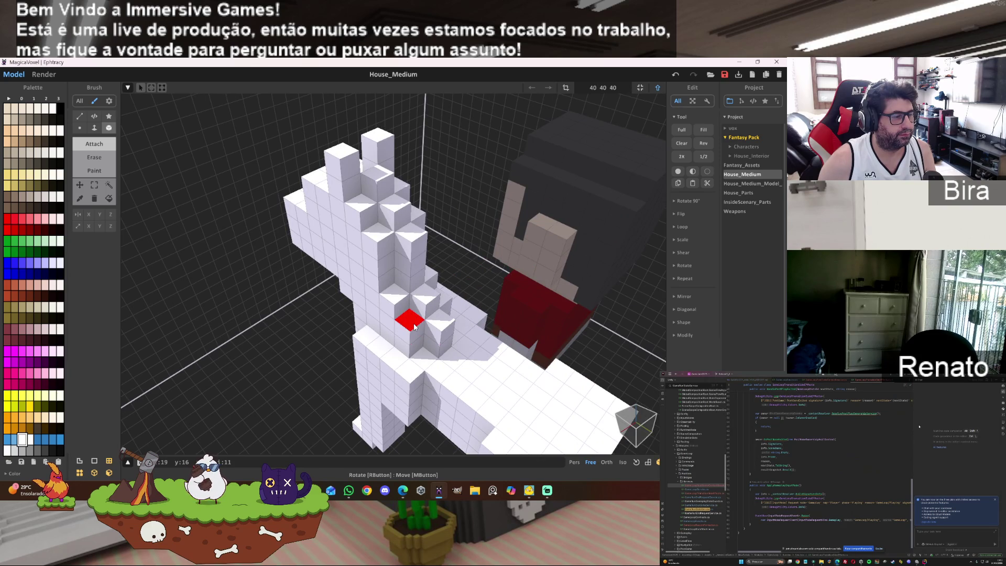
left_click(95, 157)
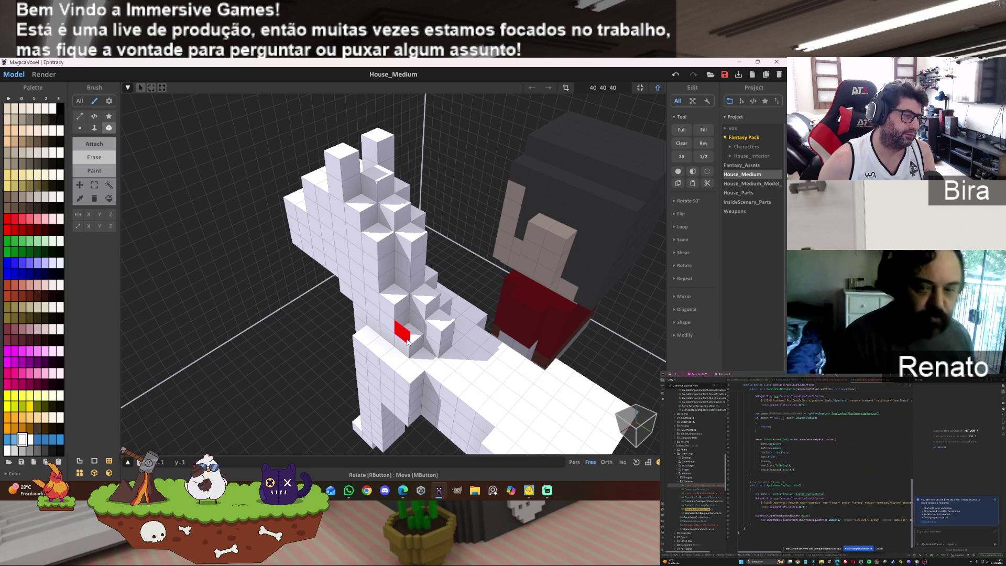
right_click_drag(457, 366, 436, 310)
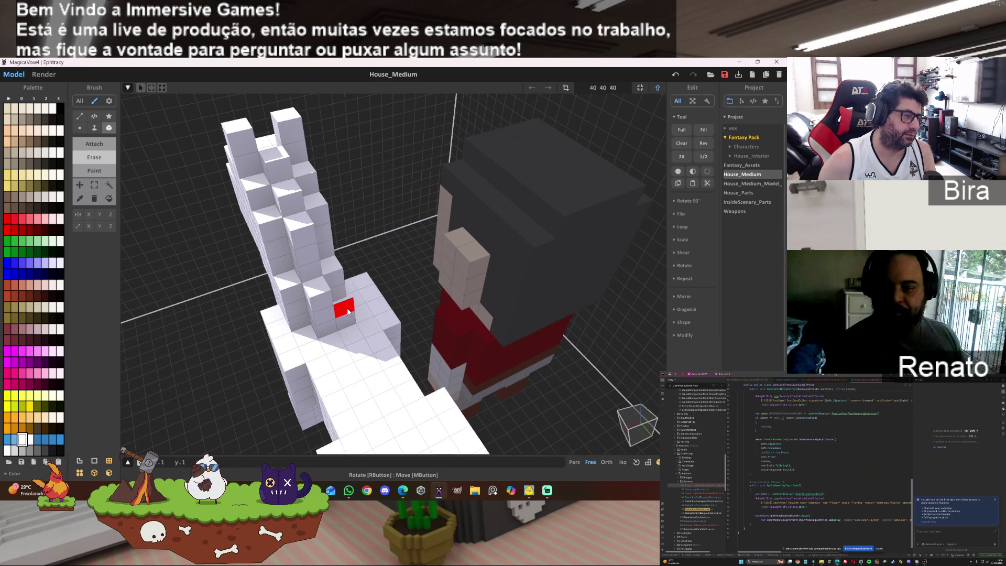
mouse_move(349, 314)
right_mouse_down()
mouse_move(422, 354)
mouse_move(436, 288)
right_mouse_up()
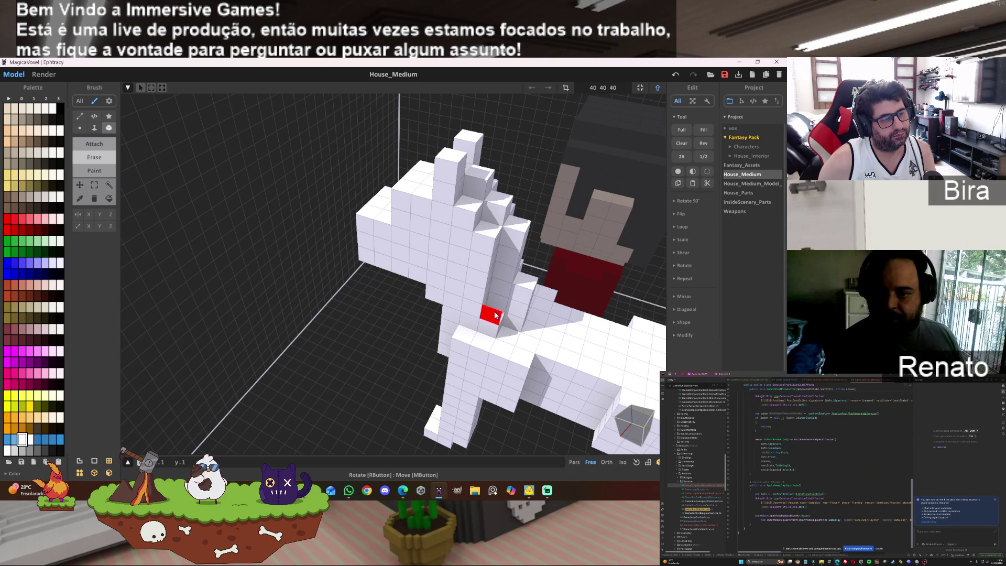
mouse_move(464, 333)
right_mouse_down()
mouse_move(481, 302)
mouse_move(331, 294)
mouse_move(446, 286)
mouse_move(423, 342)
mouse_move(434, 285)
mouse_move(422, 288)
mouse_move(423, 263)
mouse_move(427, 281)
right_mouse_up()
scroll(424, 263, "up", 3)
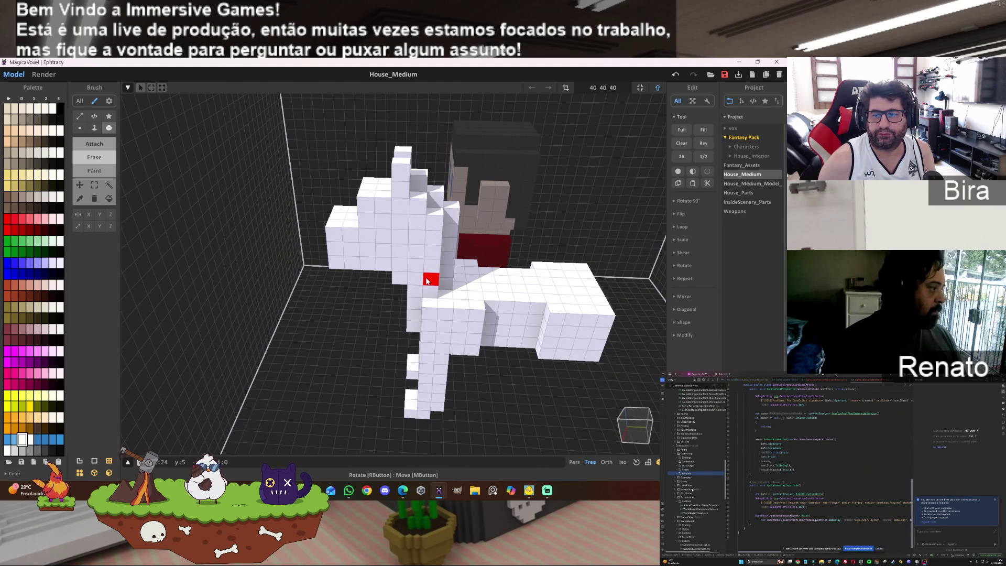
mouse_move(427, 281)
right_mouse_down()
mouse_move(444, 280)
mouse_move(412, 297)
mouse_move(470, 254)
mouse_move(518, 260)
right_mouse_up()
key("ctrl+z")
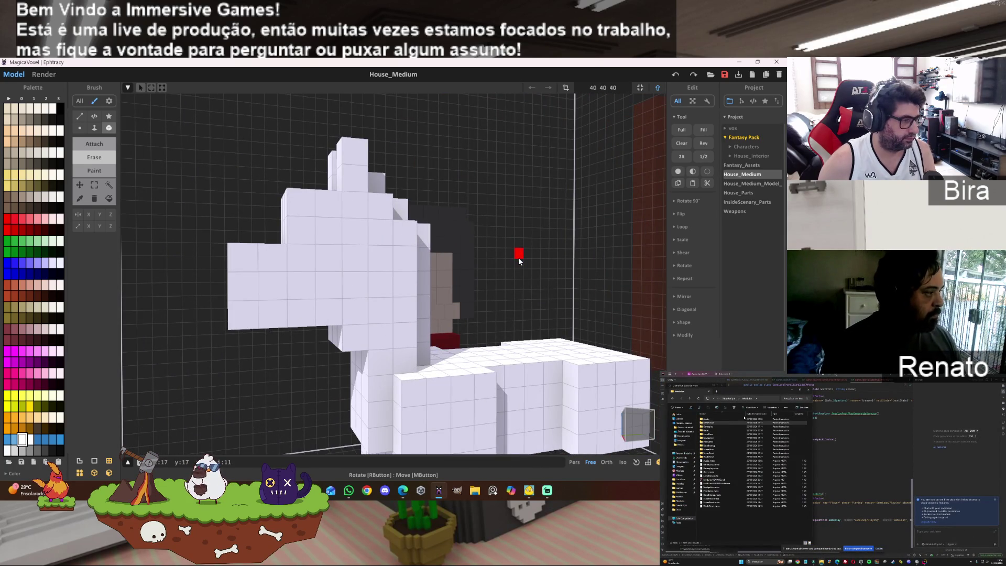
key("ctrl+z")
key("ctrl+z")
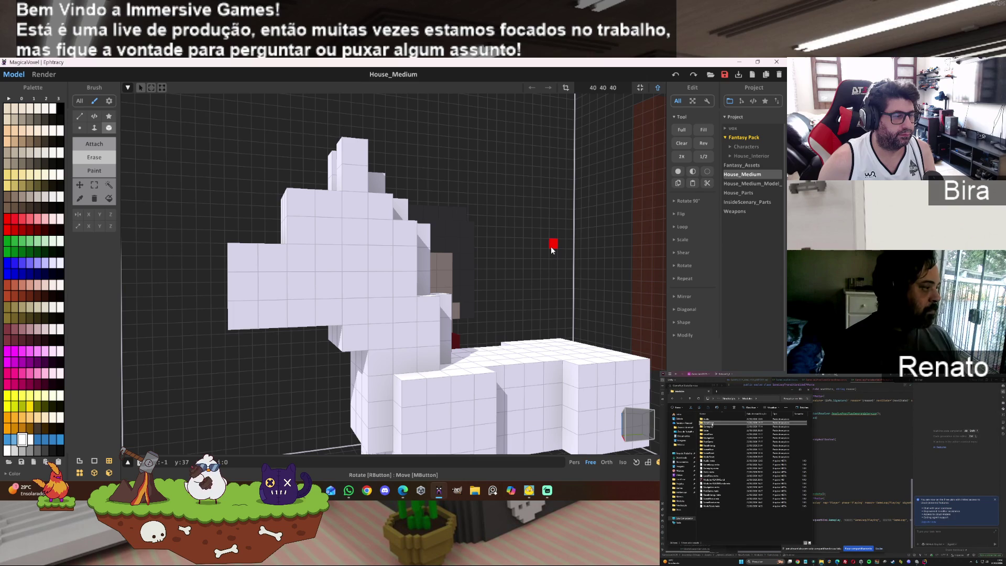
scroll(551, 247, "up", 3)
right_click_drag(552, 247, 467, 266)
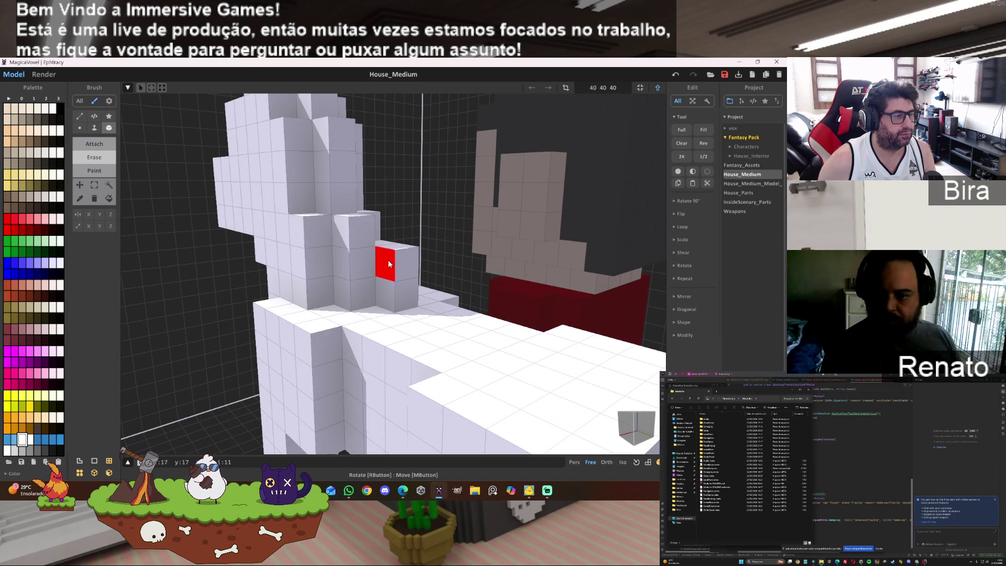
mouse_move(465, 271)
right_mouse_down()
mouse_move(462, 238)
mouse_move(397, 281)
mouse_move(552, 266)
mouse_move(552, 278)
right_mouse_up()
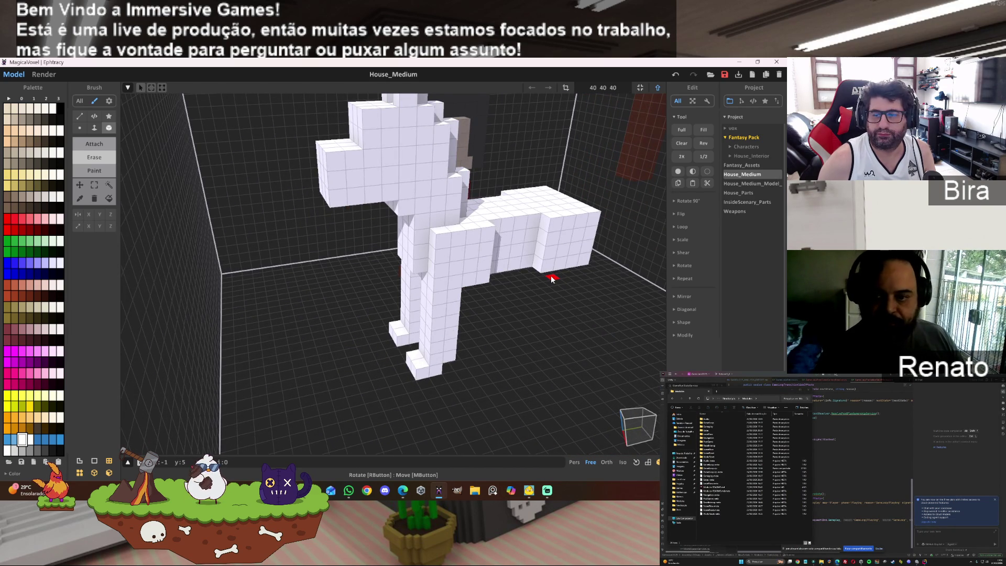
mouse_move(552, 278)
right_mouse_down()
mouse_move(575, 291)
mouse_move(584, 270)
mouse_move(577, 265)
right_mouse_up()
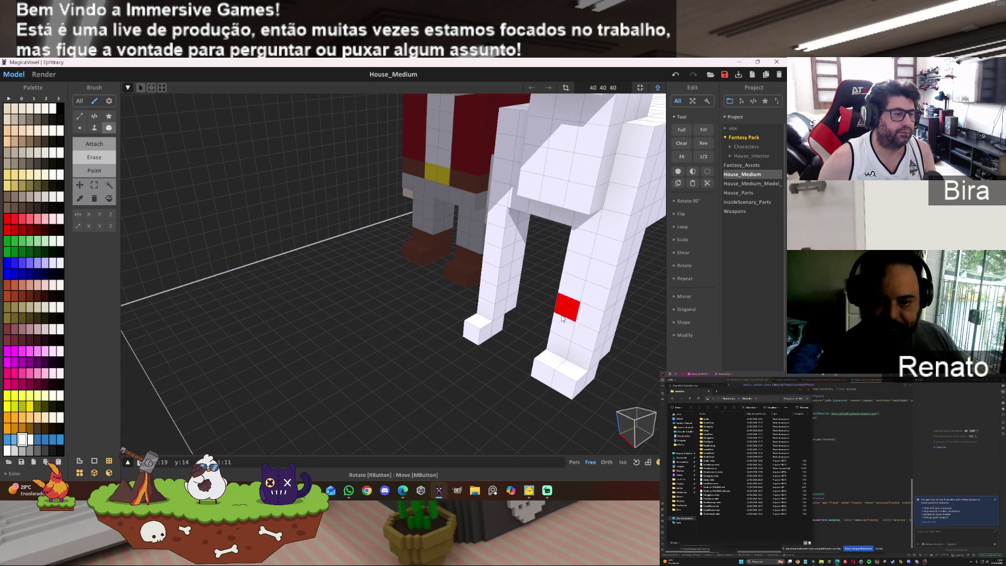
right_click_drag(577, 312, 636, 293)
mouse_move(654, 292)
right_mouse_down()
mouse_move(651, 274)
mouse_move(637, 285)
mouse_move(653, 286)
right_mouse_up()
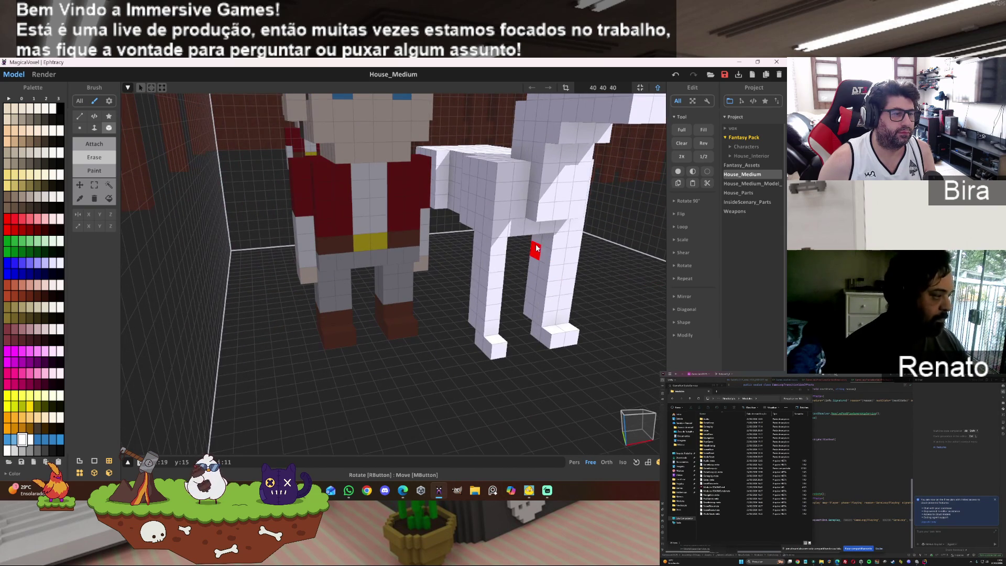
mouse_move(634, 356)
right_mouse_down()
mouse_move(582, 294)
mouse_move(532, 367)
mouse_move(529, 310)
right_mouse_up()
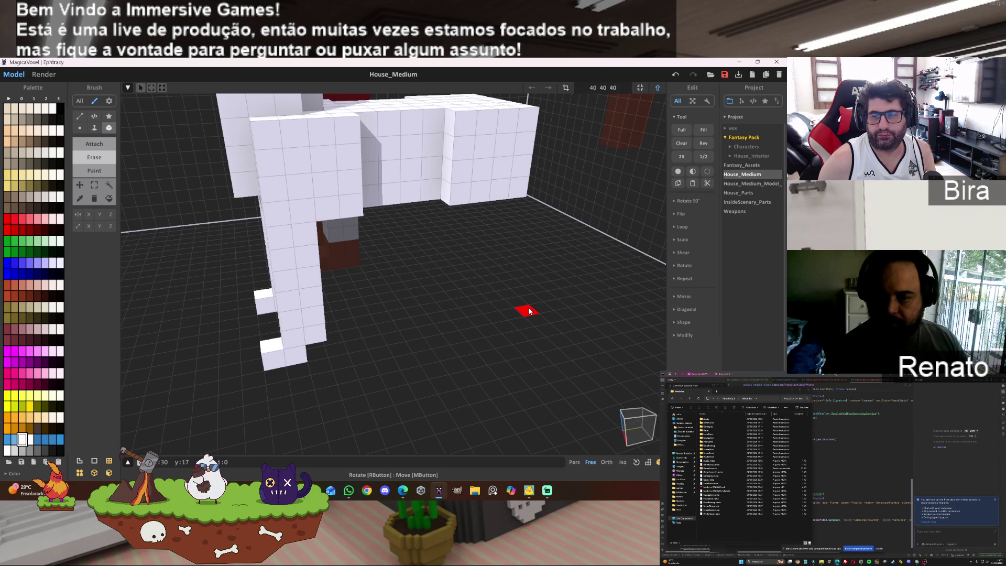
mouse_move(529, 311)
right_mouse_down()
mouse_move(498, 278)
mouse_move(485, 308)
right_mouse_up()
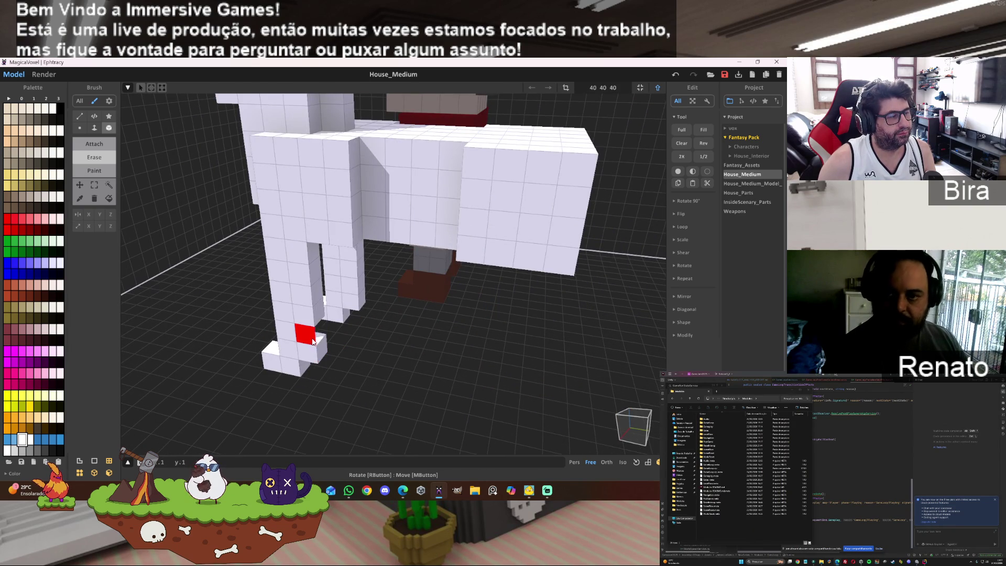
scroll(438, 353, "up", 5)
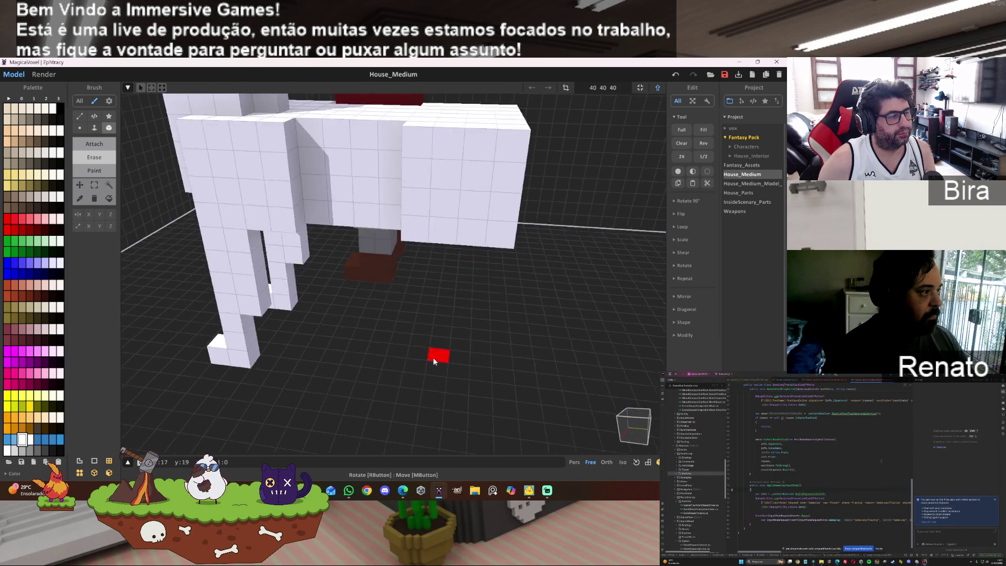
scroll(467, 360, "down", 3)
right_click_drag(464, 354, 388, 353)
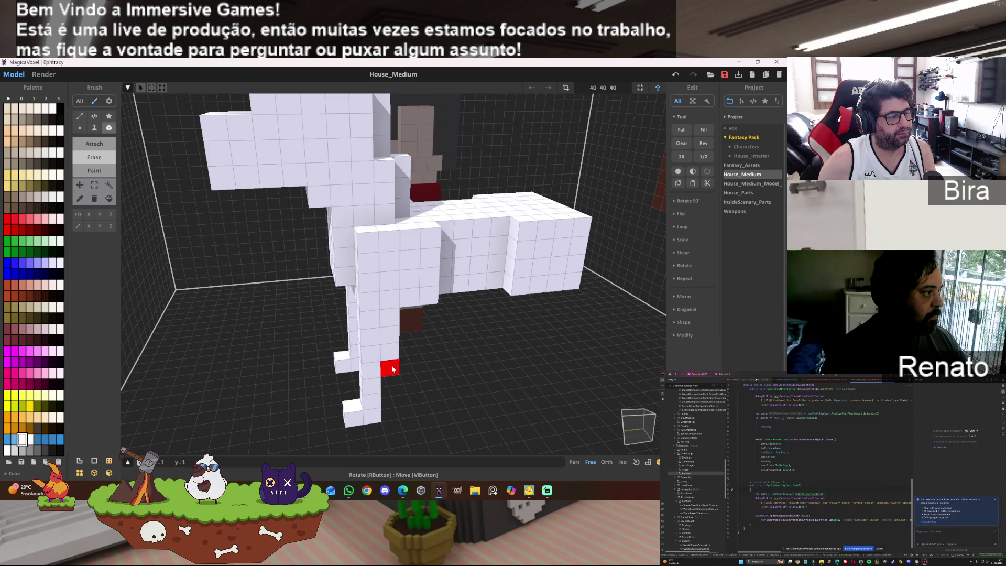
scroll(473, 370, "up", 4)
right_click_drag(472, 367, 326, 346)
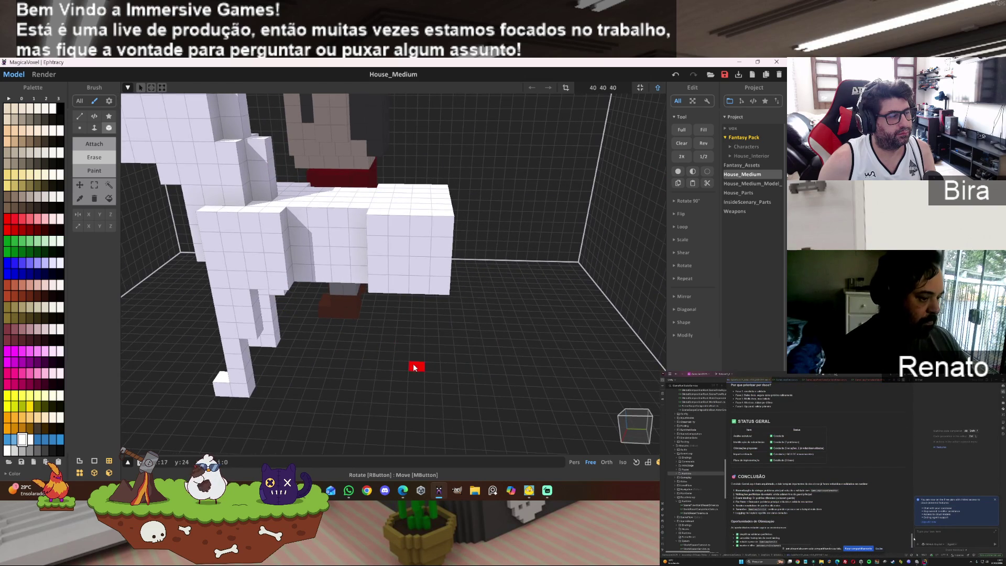
scroll(447, 366, "down", 4)
right_click_drag(474, 367, 472, 361)
scroll(476, 367, "up", 3)
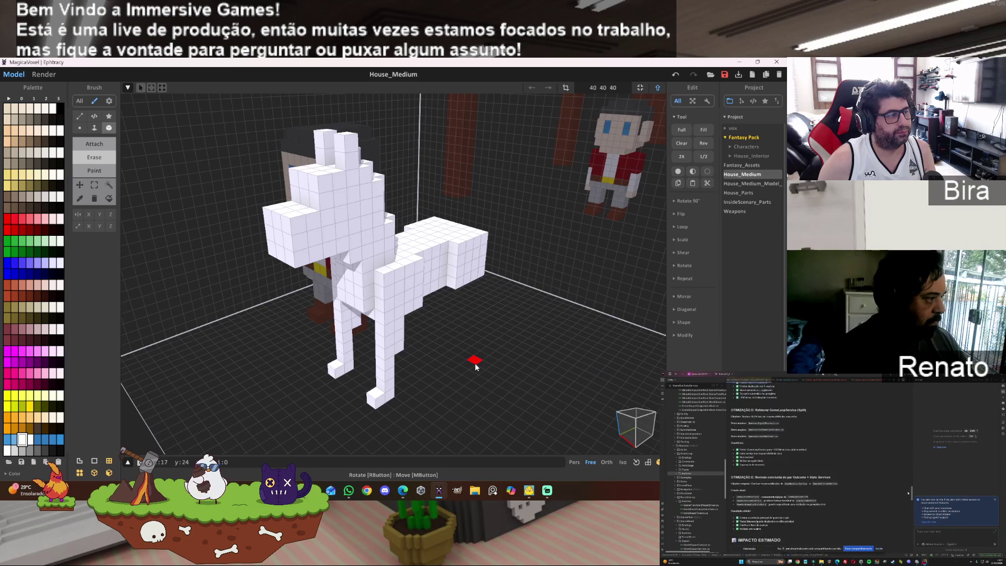
right_click_drag(476, 366, 476, 366)
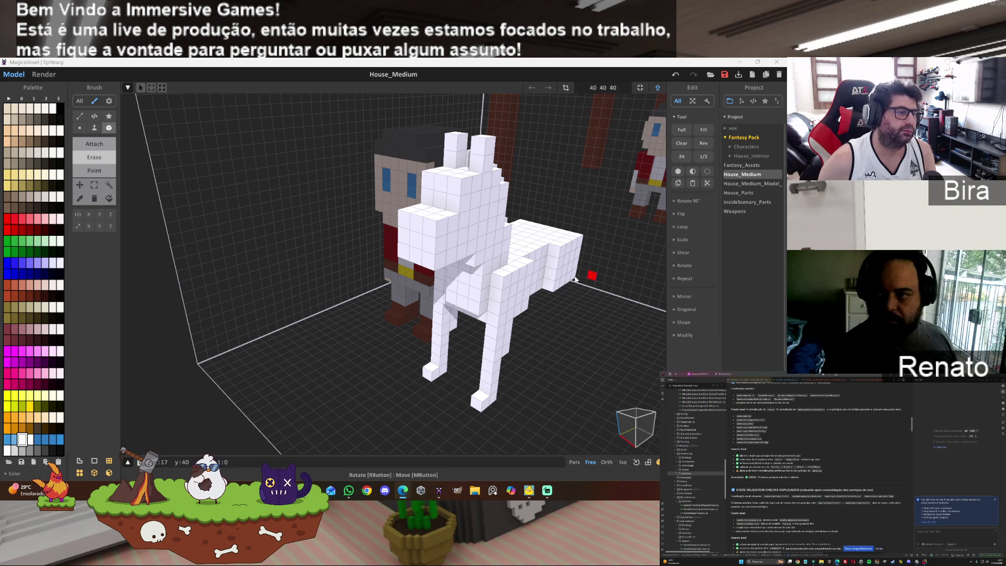
left_click(506, 238)
- Turn on Mirror X and attach and extrude a mirrored voxel block on the horse's face
mouse_move(506, 239)
right_mouse_down()
mouse_move(338, 241)
mouse_move(334, 262)
right_mouse_up()
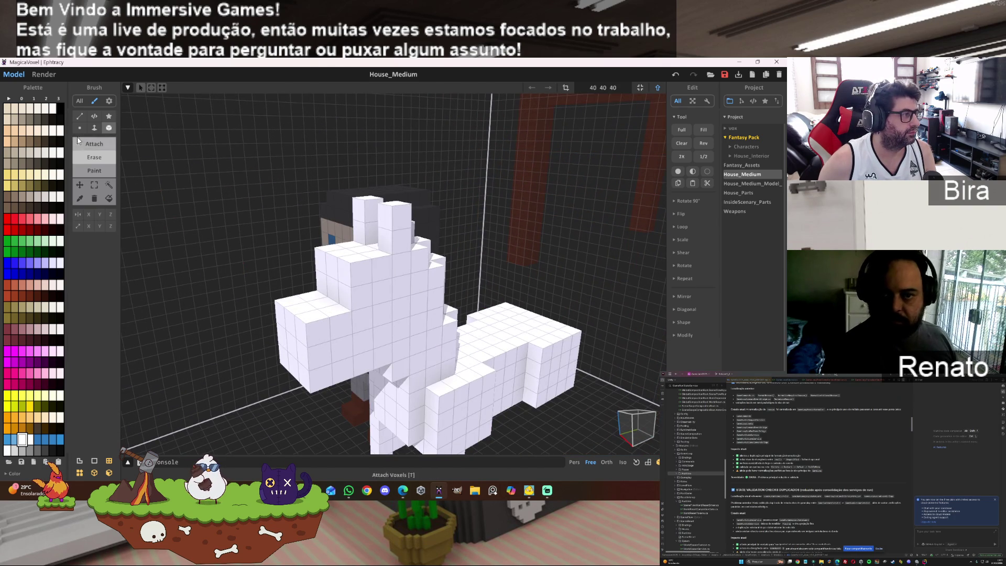
left_click(91, 214)
left_click(371, 305)
mouse_move(372, 310)
left_mouse_down()
mouse_move(396, 331)
mouse_move(414, 327)
left_mouse_up()
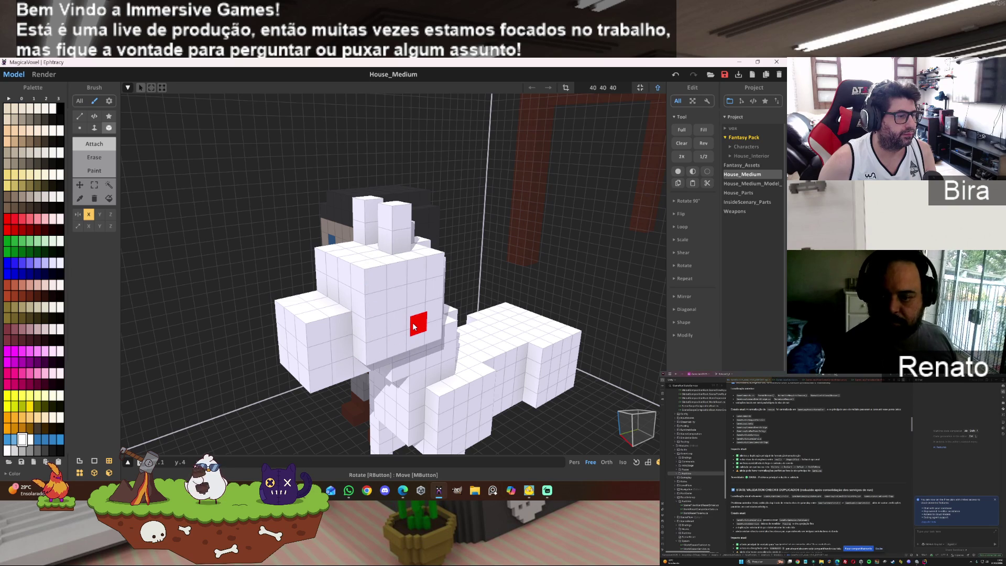
- Fill out the front and top of the horse's head with more white voxels
mouse_move(413, 327)
right_mouse_down()
mouse_move(431, 313)
mouse_move(509, 311)
mouse_move(471, 327)
right_mouse_up()
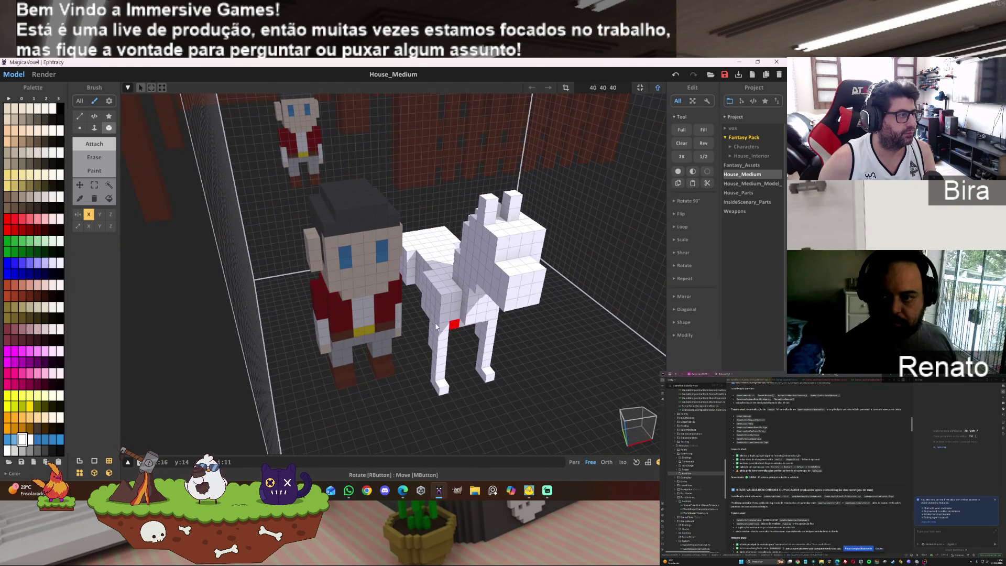
mouse_move(298, 286)
right_mouse_down()
mouse_move(533, 298)
mouse_move(456, 285)
mouse_move(503, 288)
mouse_move(552, 302)
mouse_move(388, 303)
right_mouse_up()
scroll(503, 287, "up", 3)
scroll(551, 302, "up", 3)
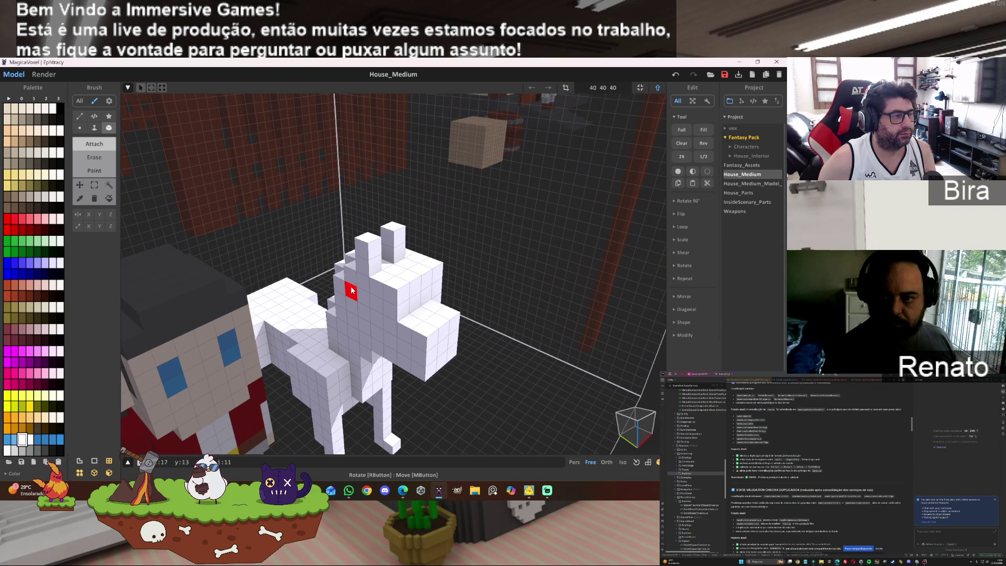
left_click_drag(352, 288, 387, 351)
- Orbit around the horse to check the fuller head from side, front and behind
mouse_move(505, 285)
right_mouse_down()
mouse_move(436, 321)
mouse_move(467, 312)
mouse_move(492, 252)
mouse_move(351, 253)
right_mouse_up()
right_click_drag(400, 228, 491, 233)
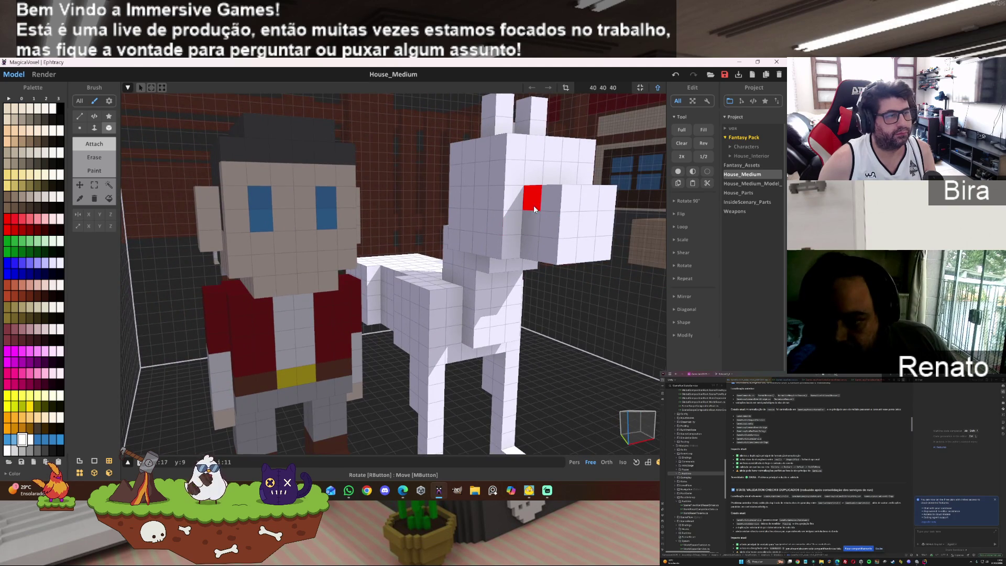
mouse_move(548, 248)
right_mouse_down()
mouse_move(578, 234)
mouse_move(391, 224)
right_mouse_up()
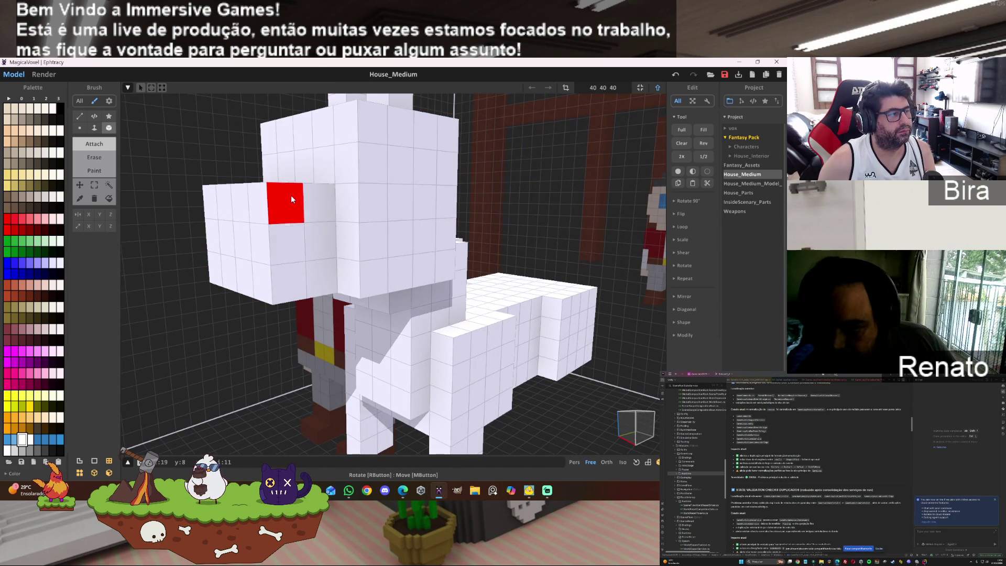
mouse_move(323, 263)
right_mouse_down()
mouse_move(541, 229)
mouse_move(529, 234)
right_mouse_up()
scroll(542, 229, "up", 2)
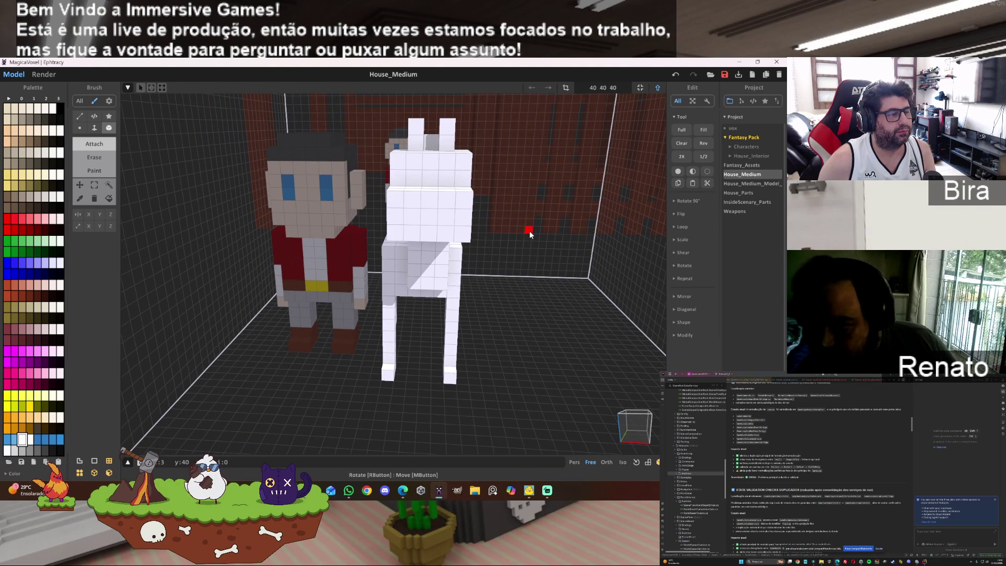
mouse_move(529, 230)
right_mouse_down()
mouse_move(533, 268)
mouse_move(536, 212)
mouse_move(524, 225)
mouse_move(536, 213)
right_mouse_up()
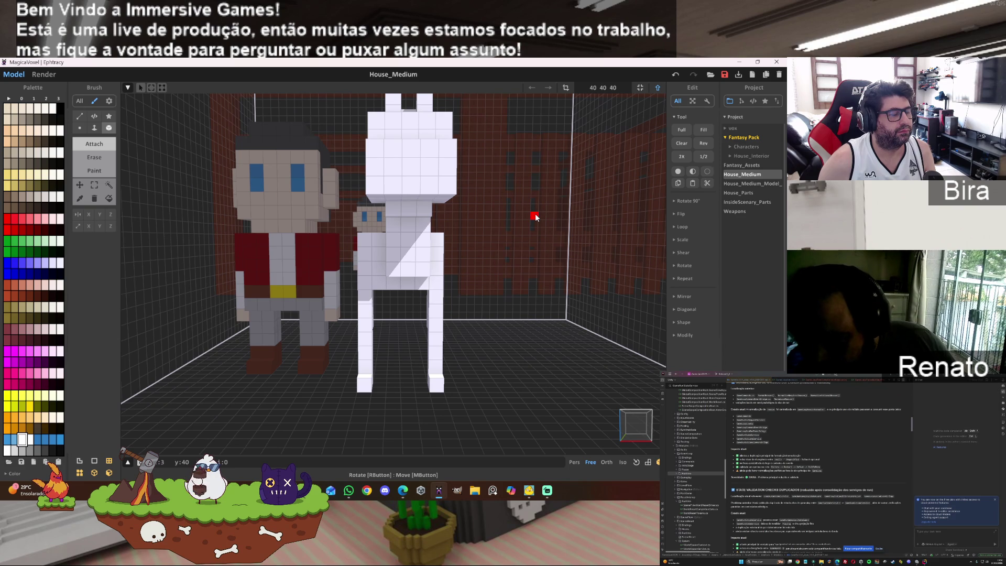
right_click_drag(535, 217, 535, 217)
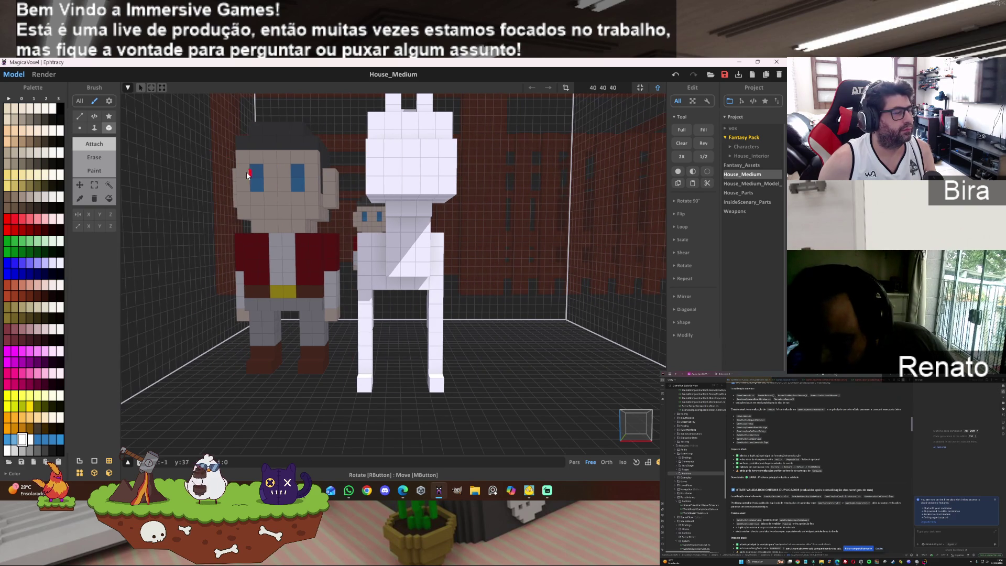
- Use the Marquee in Rect mode to select the horse's left leg and shift it one voxel right
left_click(95, 185)
scroll(363, 258, "down", 2)
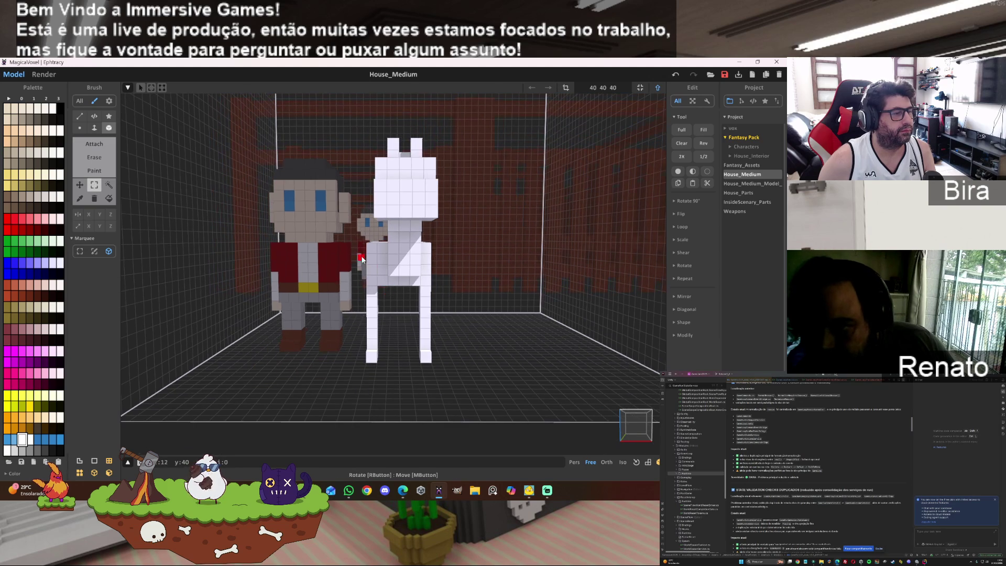
mouse_move(359, 231)
left_mouse_down()
mouse_move(391, 427)
mouse_move(391, 419)
left_mouse_up()
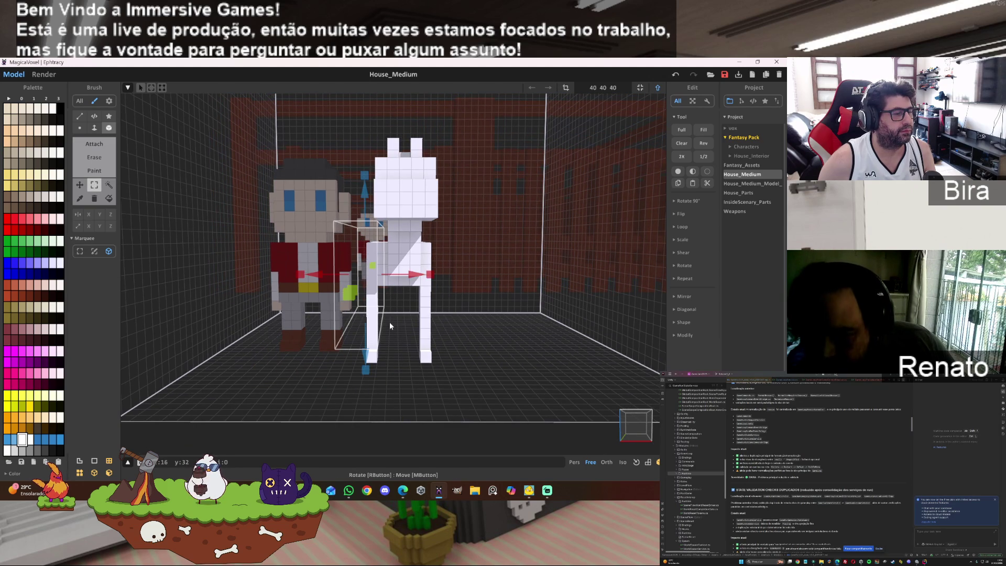
left_click(84, 252)
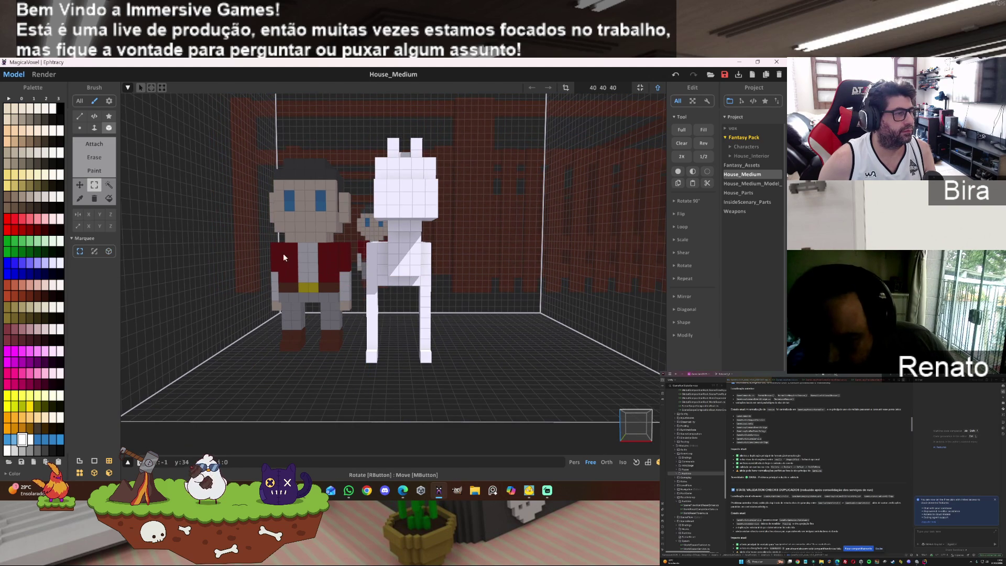
left_click_drag(388, 384, 386, 383)
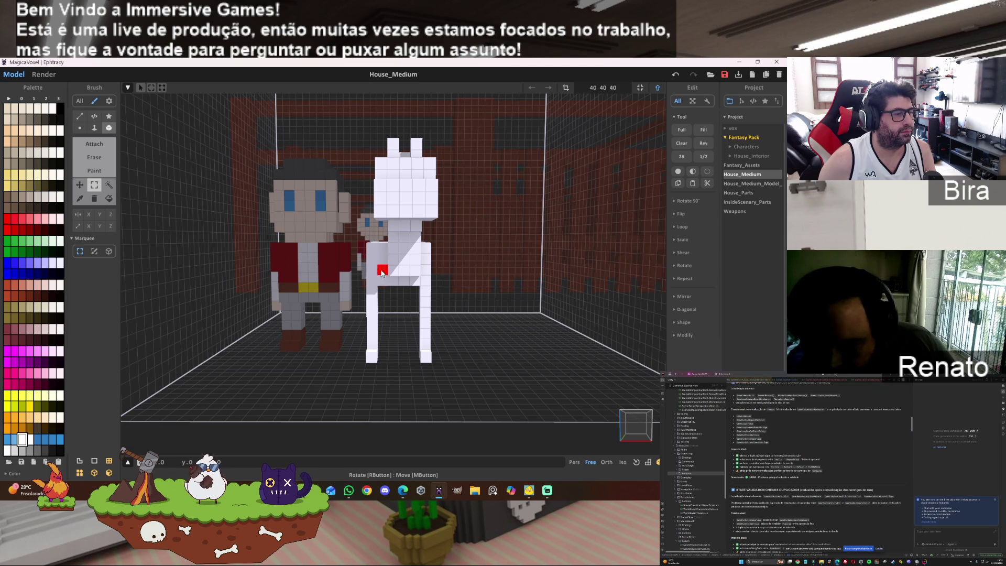
left_click_drag(382, 273, 392, 273)
mouse_move(529, 257)
right_mouse_down()
mouse_move(465, 250)
mouse_move(522, 252)
right_mouse_up()
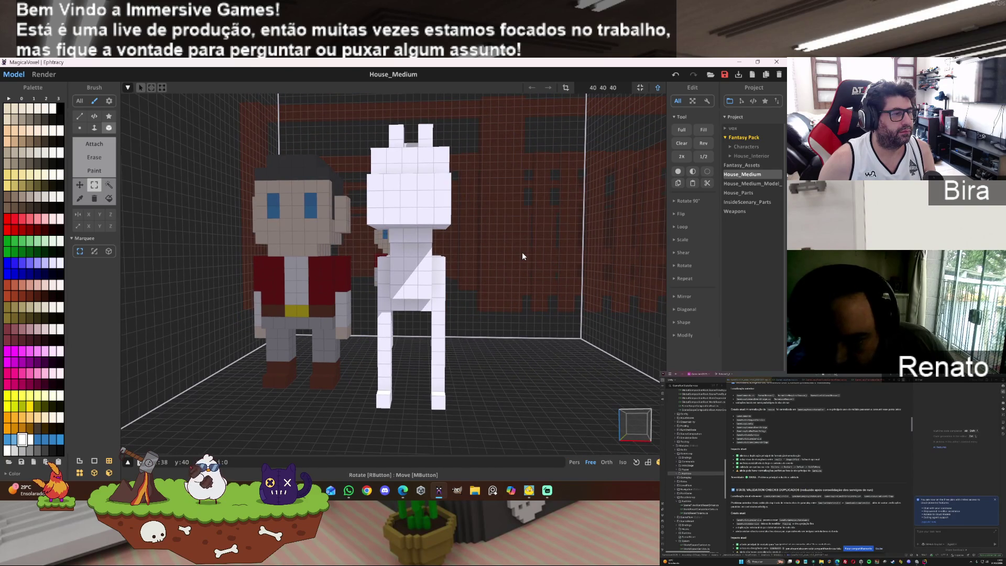
scroll(521, 240, "down", 3)
- Extend the underside of the horse's head downward with attached white voxels
mouse_move(521, 240)
right_mouse_down()
mouse_move(477, 222)
mouse_move(459, 255)
right_mouse_up()
scroll(521, 240, "up", 5)
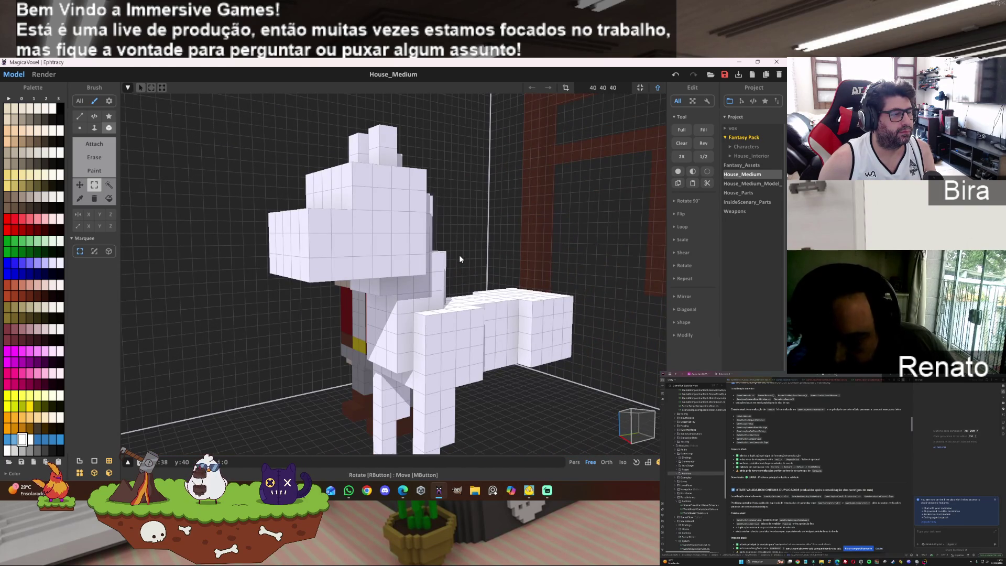
mouse_move(459, 254)
right_mouse_down()
mouse_move(438, 288)
mouse_move(454, 265)
mouse_move(409, 241)
right_mouse_up()
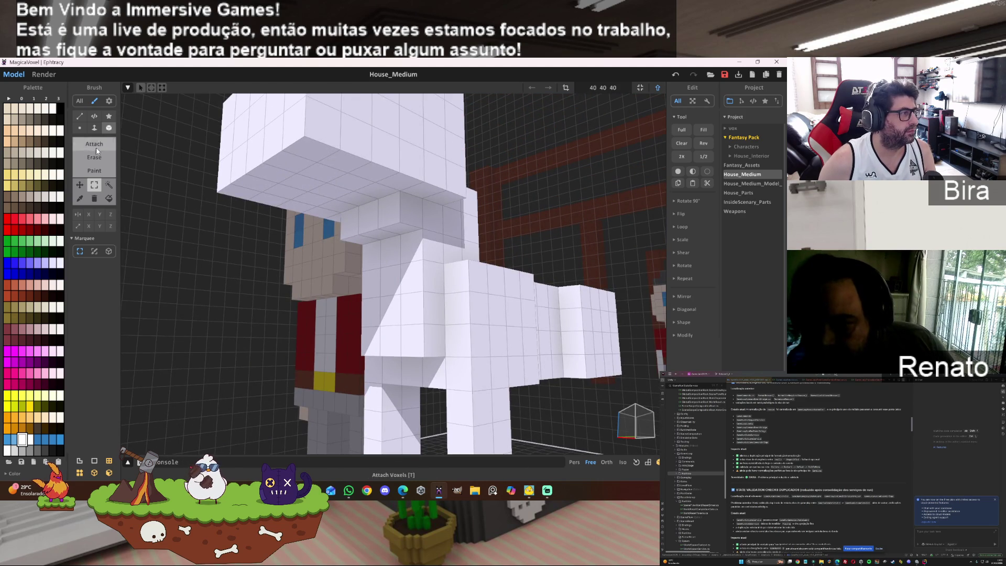
left_click(111, 141)
mouse_move(310, 174)
left_mouse_down()
mouse_move(336, 196)
mouse_move(351, 194)
left_mouse_up()
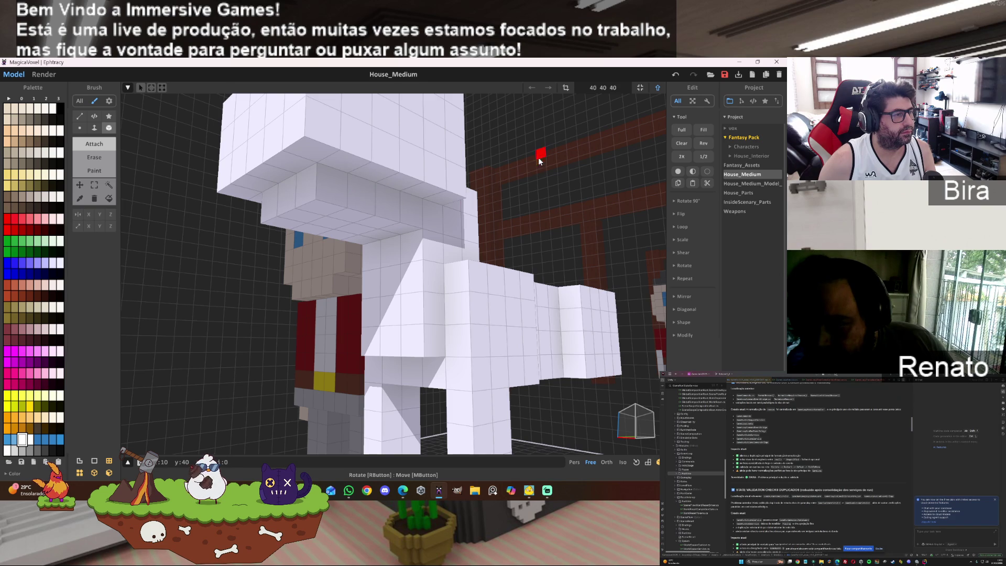
scroll(542, 152, "down", 3)
right_click_drag(542, 152, 530, 153)
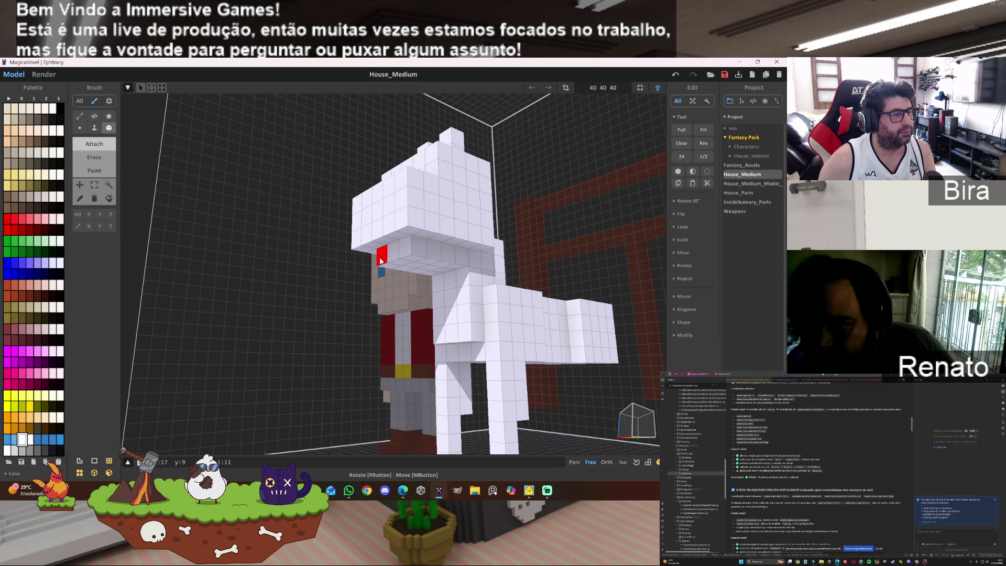
mouse_move(536, 252)
right_mouse_down()
mouse_move(528, 196)
mouse_move(526, 239)
mouse_move(486, 283)
mouse_move(521, 271)
mouse_move(542, 316)
mouse_move(545, 292)
mouse_move(521, 246)
right_mouse_up()
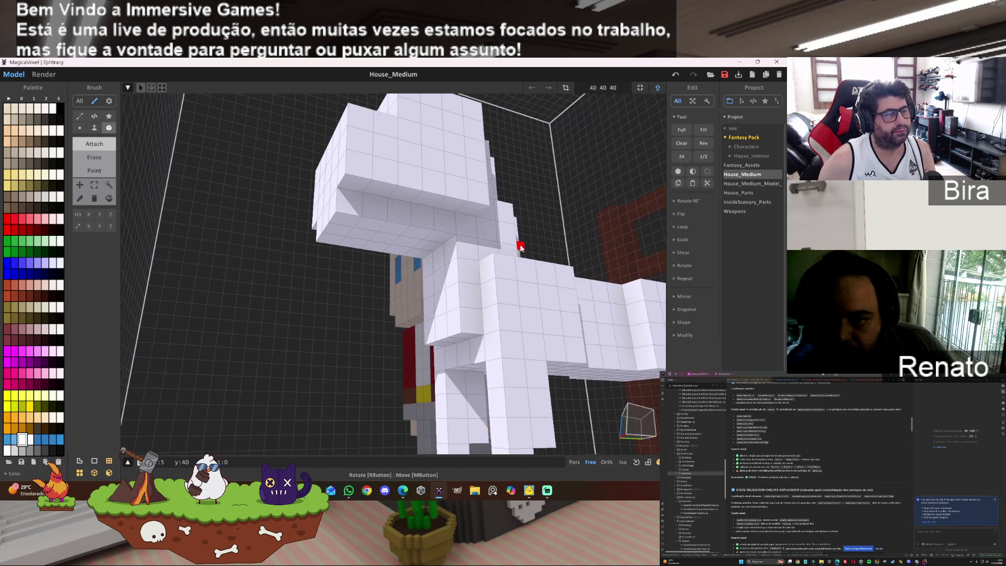
left_click(417, 221)
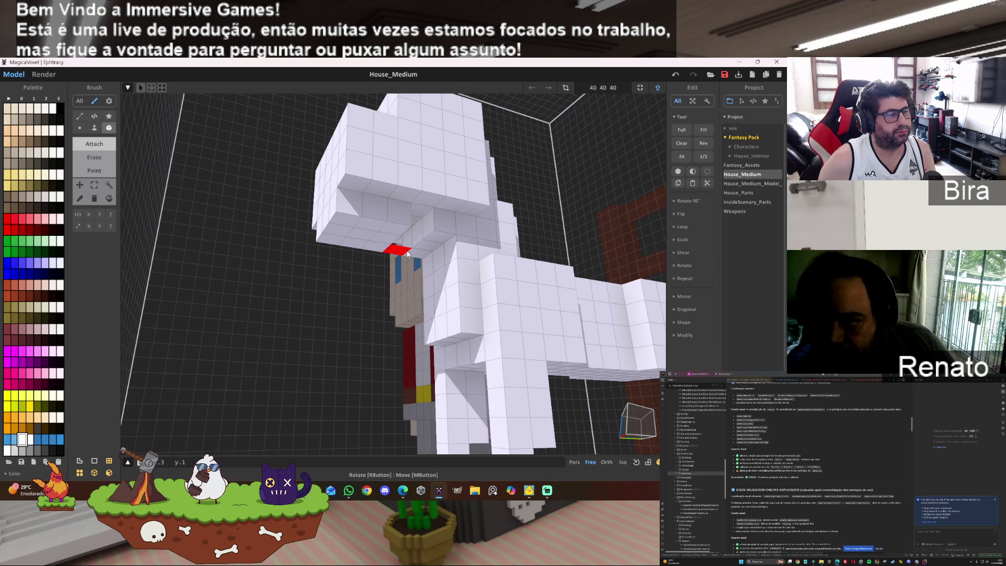
- Undo and redo the head layer, then erase the ears down to one small top block
mouse_move(340, 334)
right_mouse_down()
mouse_move(335, 325)
mouse_move(376, 285)
mouse_move(353, 250)
mouse_move(323, 377)
mouse_move(260, 409)
mouse_move(378, 357)
mouse_move(433, 358)
right_mouse_up()
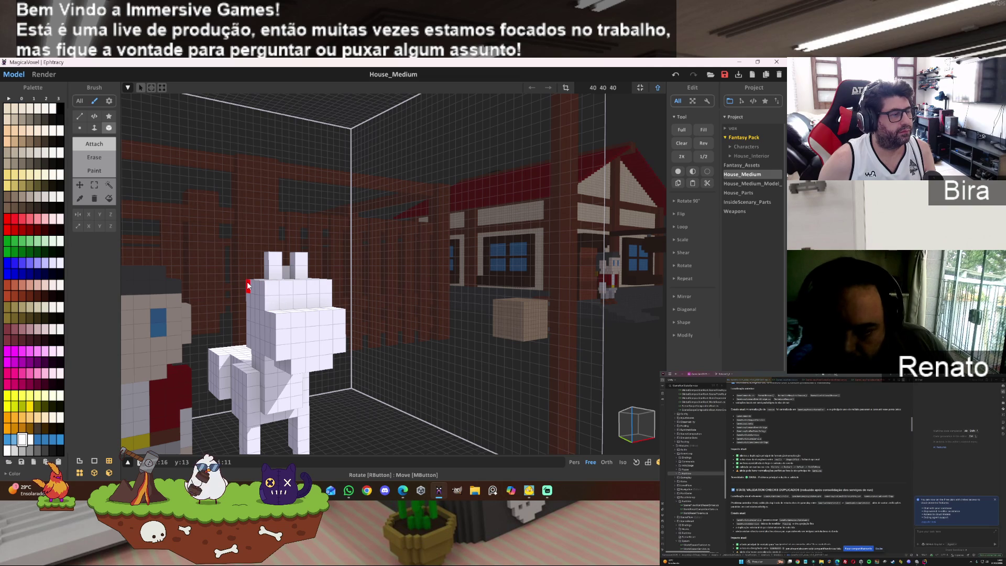
key("ctrl+z")
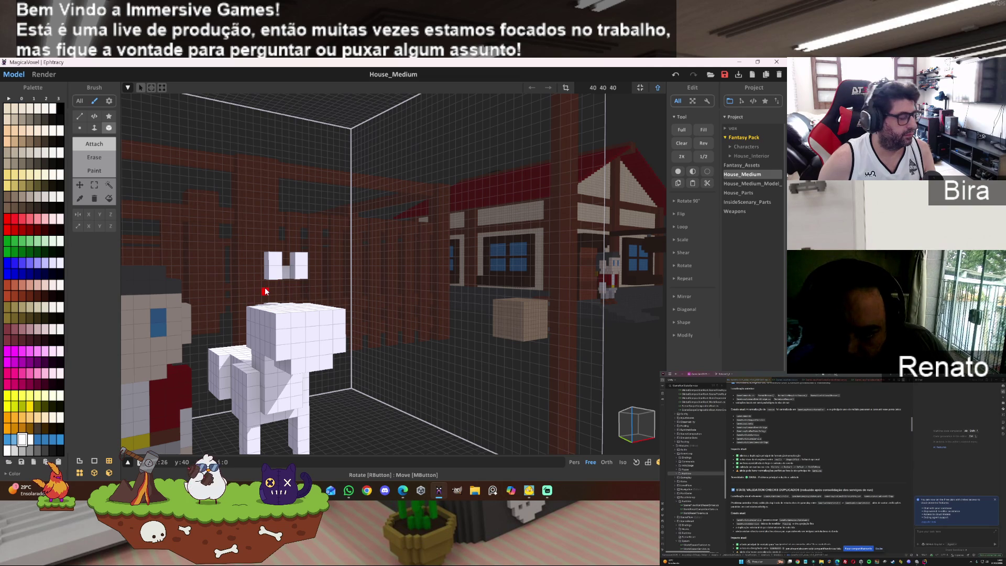
key("ctrl+y")
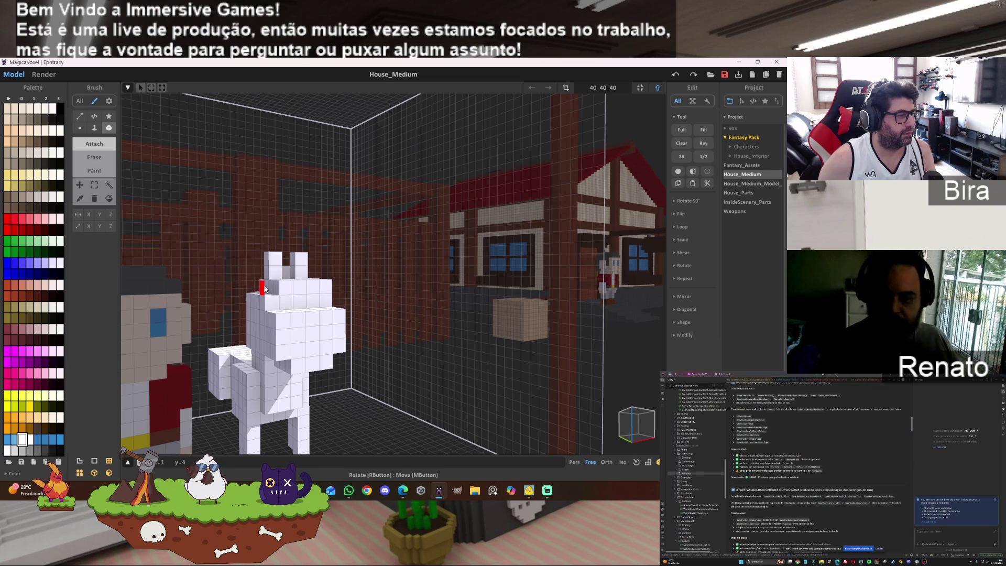
mouse_move(414, 257)
right_mouse_down()
mouse_move(370, 259)
mouse_move(392, 262)
right_mouse_up()
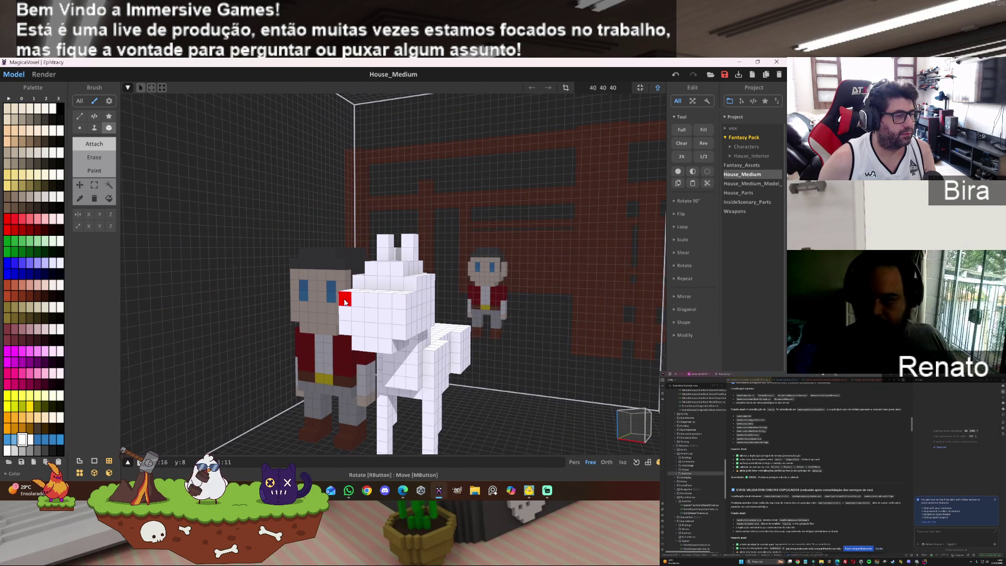
left_click_drag(345, 302, 399, 302)
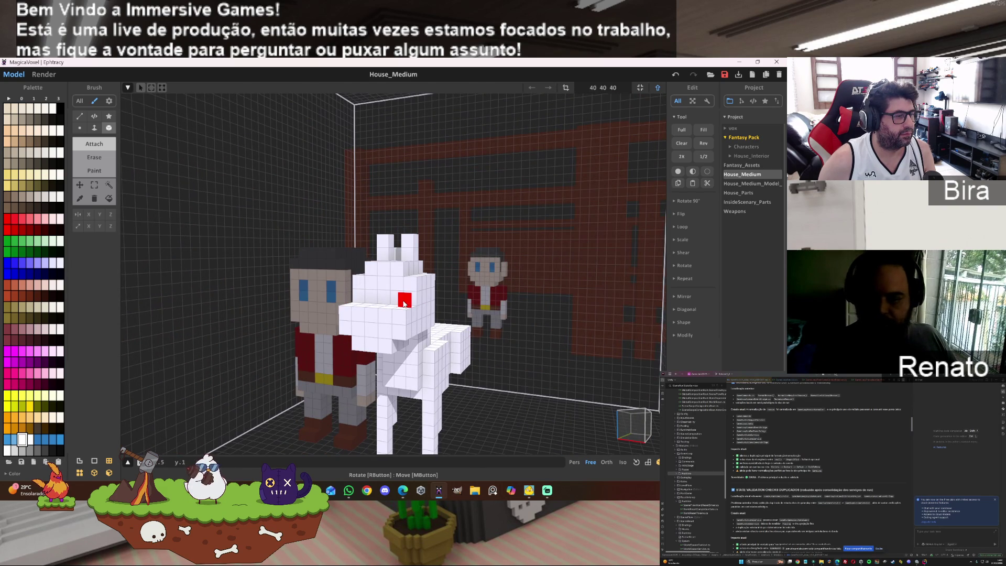
right_click_drag(501, 287, 493, 289)
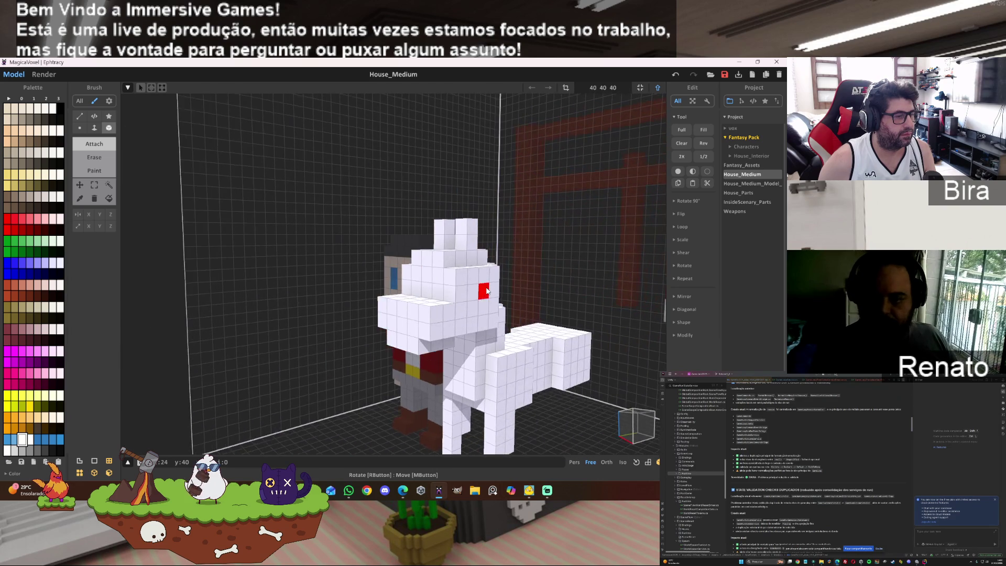
scroll(487, 291, "up", 3)
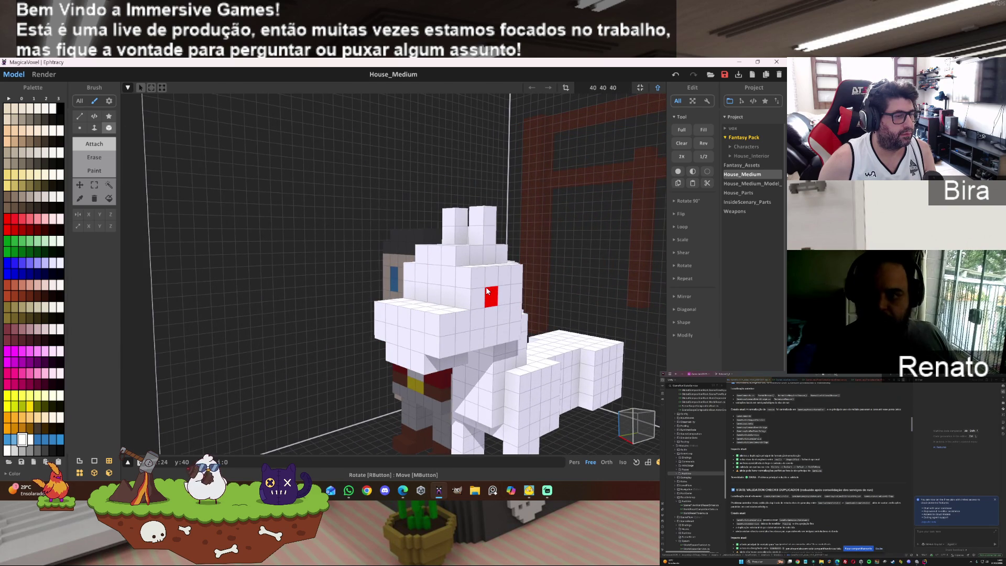
mouse_move(475, 238)
left_mouse_down()
mouse_move(478, 214)
mouse_move(448, 238)
left_mouse_up()
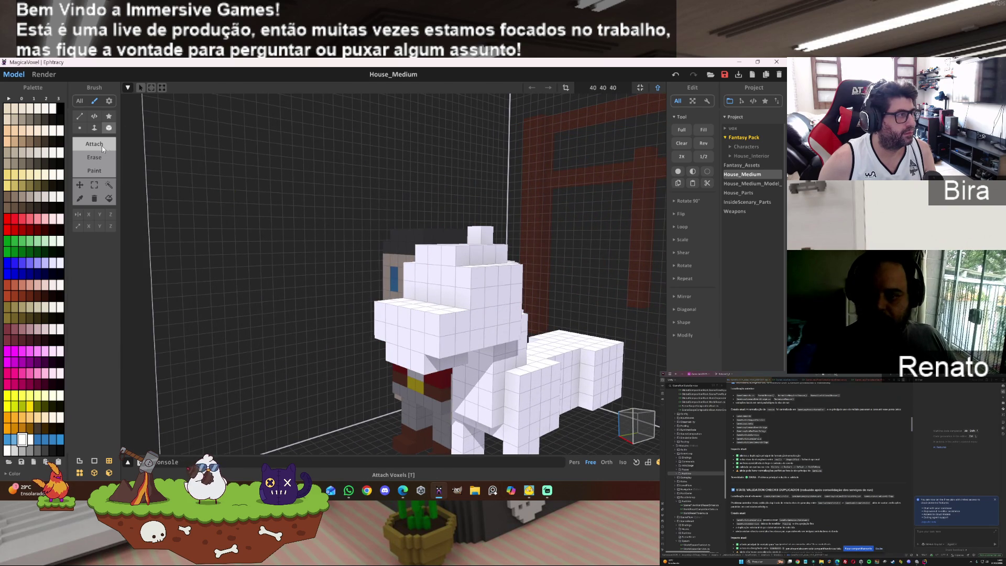
mouse_move(400, 195)
right_mouse_down()
mouse_move(404, 157)
mouse_move(456, 224)
mouse_move(475, 233)
mouse_move(445, 224)
mouse_move(409, 236)
right_mouse_up()
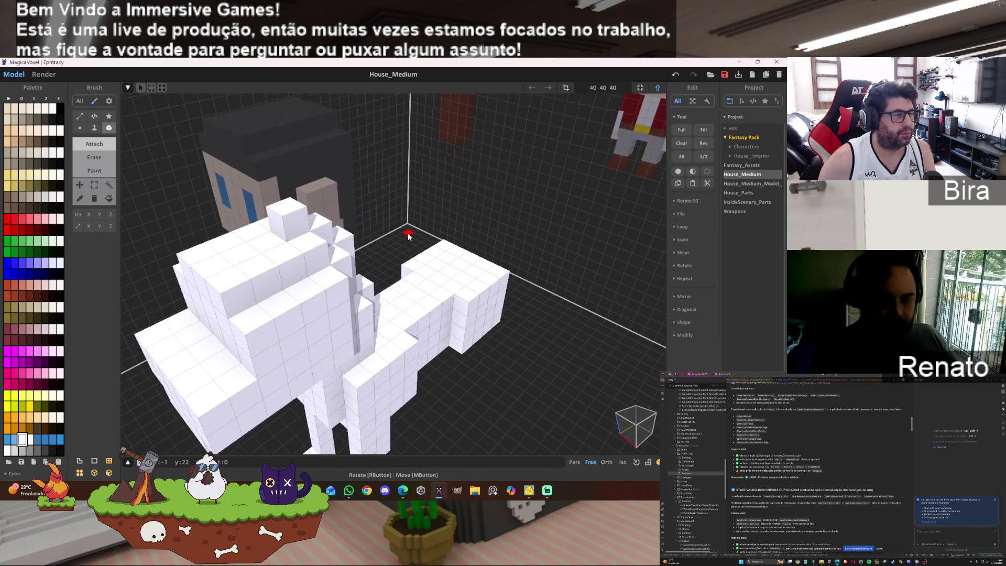
- Drag up two short white voxel columns on top of the horse's head, checking from the front-left
mouse_move(296, 211)
left_mouse_down()
mouse_move(274, 249)
mouse_move(302, 288)
mouse_move(295, 270)
mouse_move(333, 307)
left_mouse_up()
mouse_move(334, 308)
right_mouse_down()
mouse_move(446, 283)
mouse_move(573, 281)
right_mouse_up()
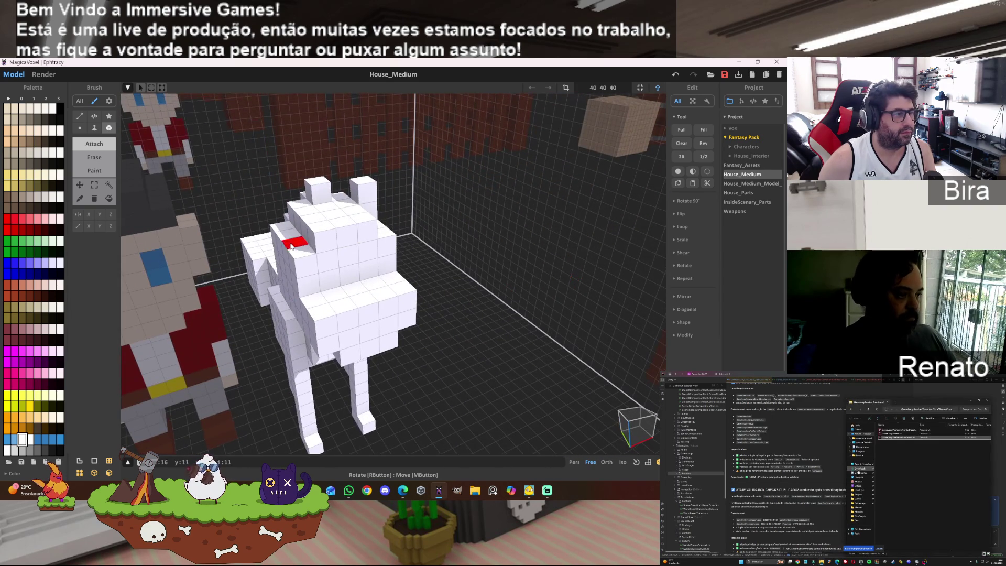
left_click_drag(288, 237, 287, 206)
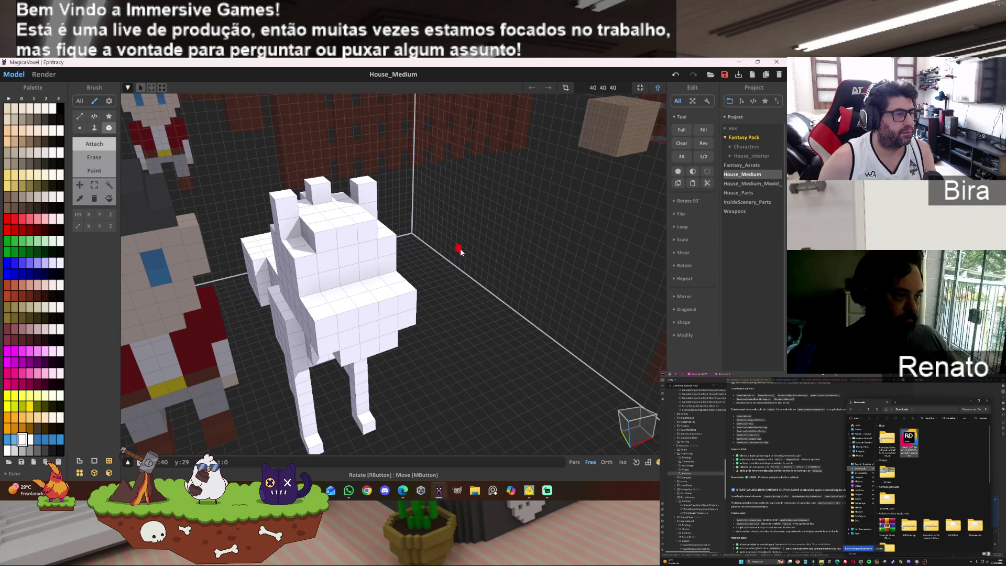
mouse_move(465, 249)
right_mouse_down()
mouse_move(482, 248)
mouse_move(330, 317)
mouse_move(327, 260)
mouse_move(412, 325)
mouse_move(545, 191)
right_mouse_up()
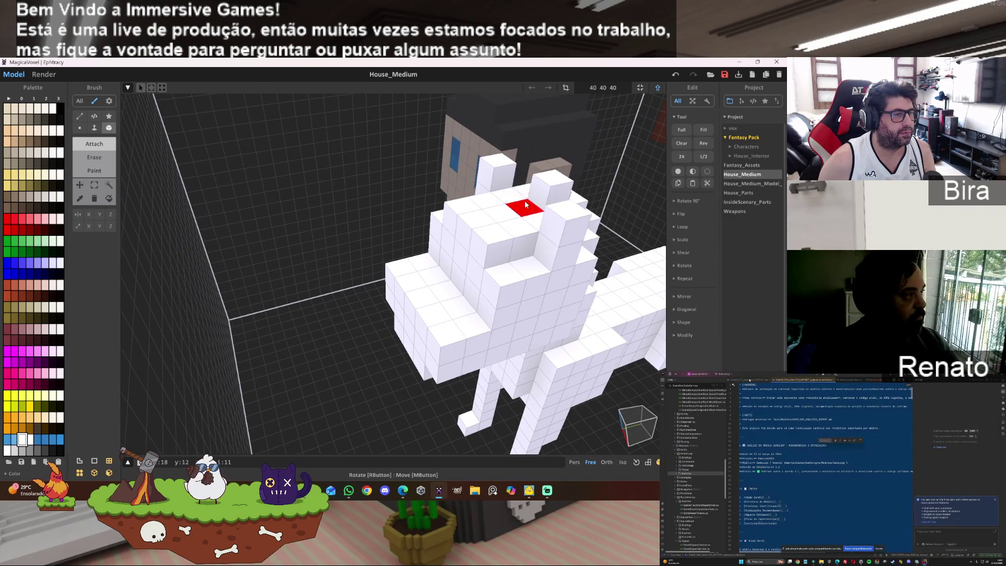
mouse_move(482, 286)
right_mouse_down()
mouse_move(393, 285)
mouse_move(495, 302)
mouse_move(501, 294)
right_mouse_up()
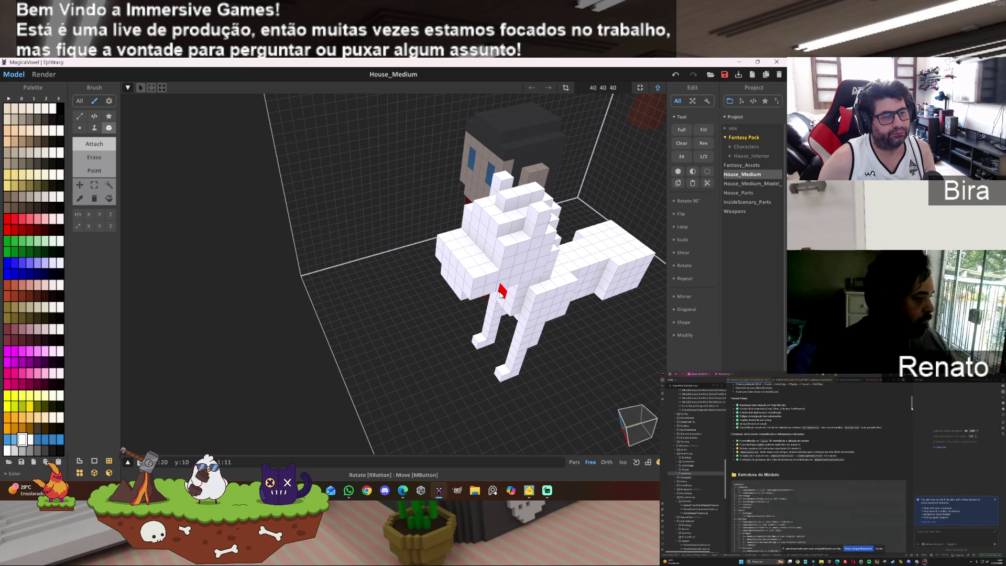
mouse_move(501, 295)
right_mouse_down()
mouse_move(492, 339)
mouse_move(566, 246)
right_mouse_up()
scroll(566, 245, "up", 3)
- Marquee-select and delete a voxel slab from the right and left sides of the horse's head
key("d")
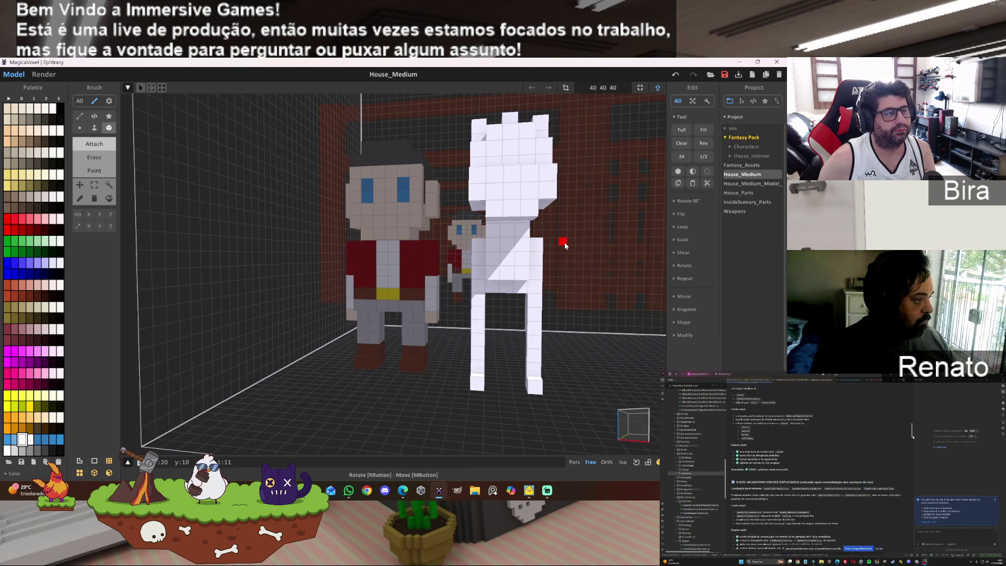
key("d")
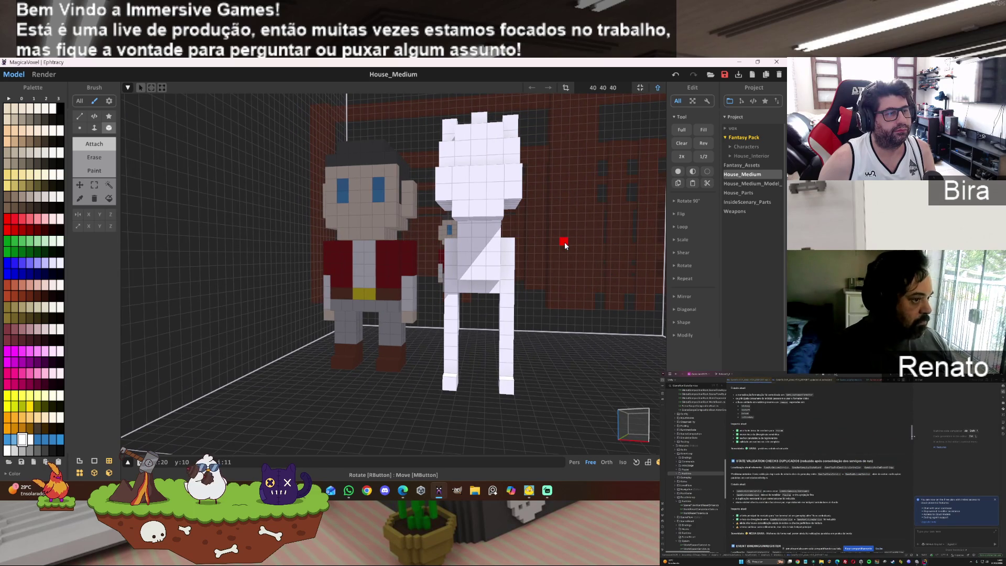
right_click_drag(564, 242, 564, 220)
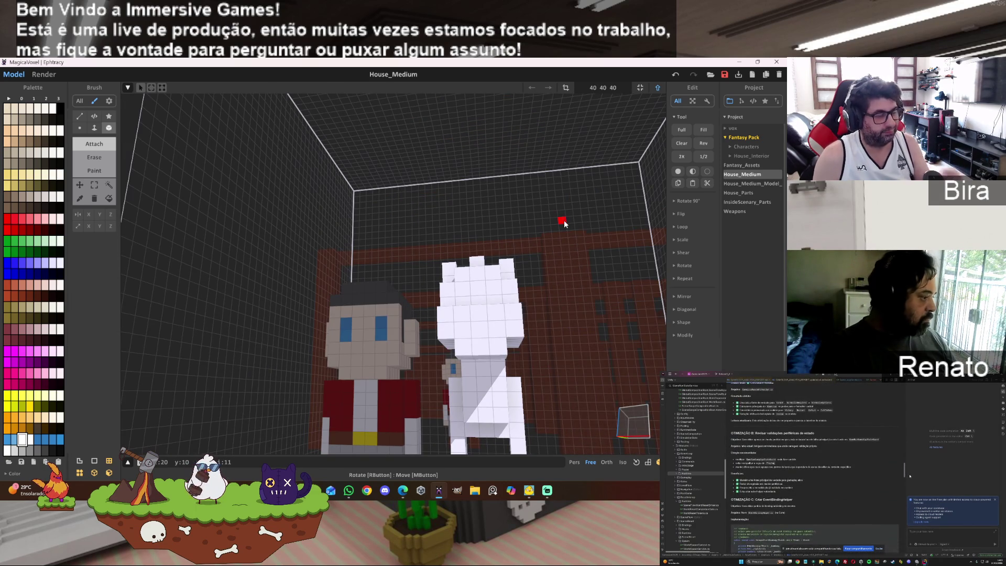
left_click(94, 184)
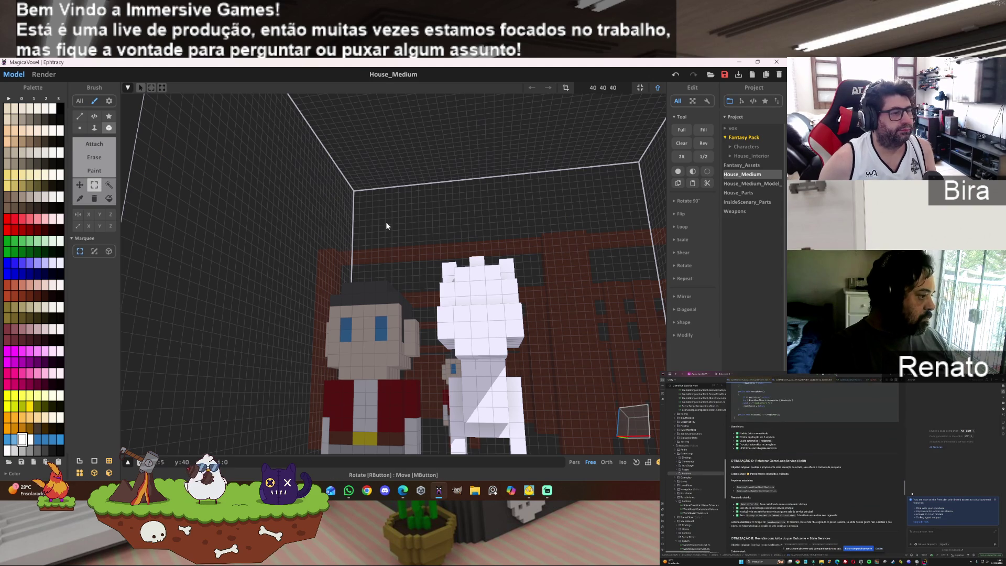
mouse_move(495, 217)
left_mouse_down()
mouse_move(515, 343)
mouse_move(533, 347)
left_mouse_up()
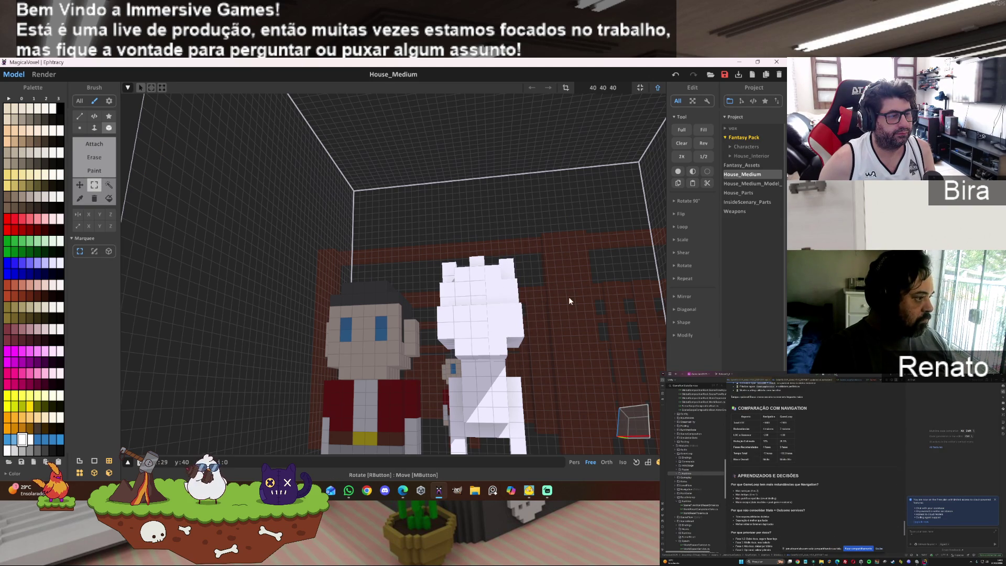
left_click(507, 317)
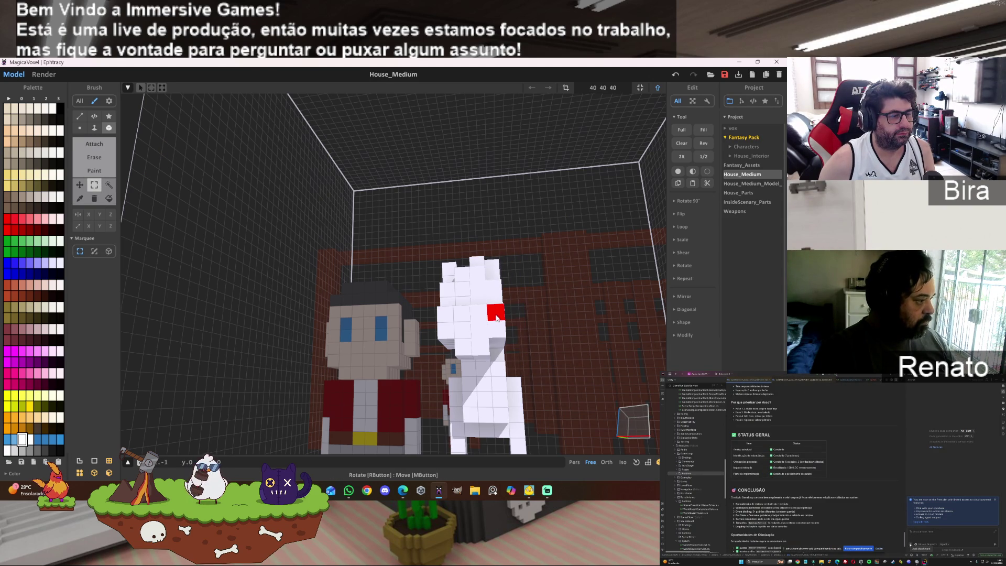
left_click_drag(424, 244, 449, 355)
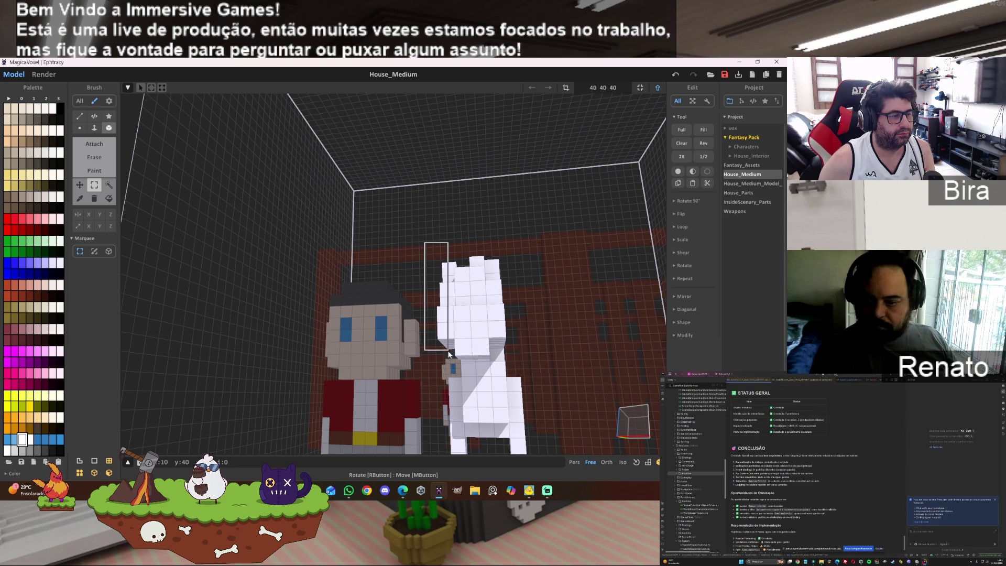
left_click(451, 321)
mouse_move(564, 291)
right_mouse_down()
mouse_move(517, 288)
mouse_move(441, 324)
mouse_move(345, 301)
right_mouse_up()
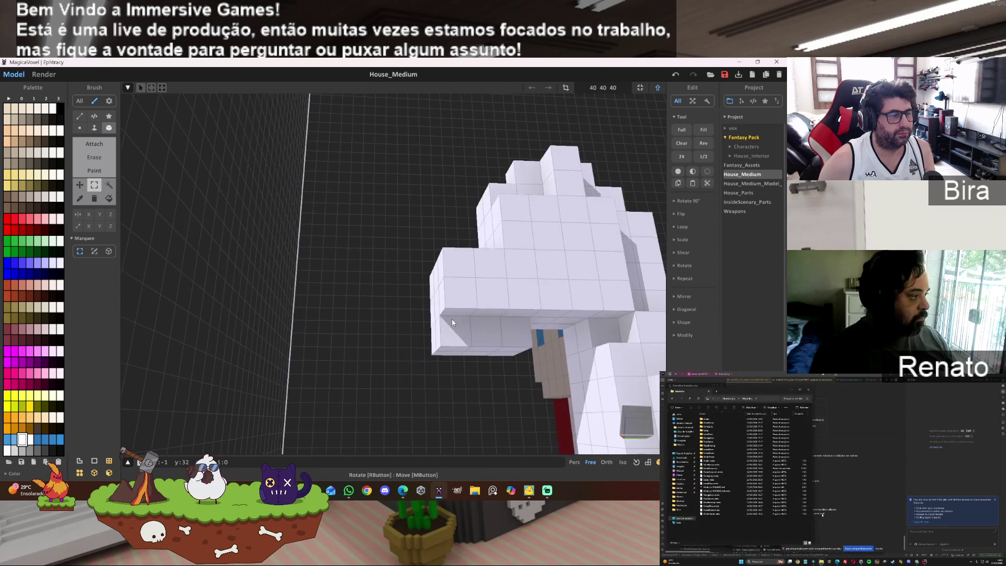
- Choose the Attach brush again and orbit in close around the horse's slim head
left_click(94, 144)
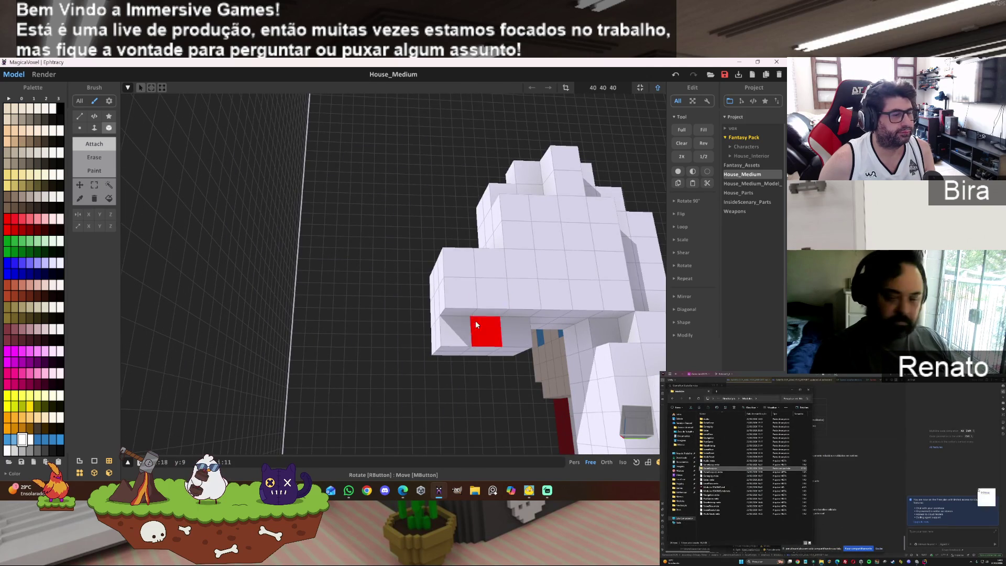
mouse_move(514, 335)
right_mouse_down()
mouse_move(622, 320)
mouse_move(513, 237)
mouse_move(512, 221)
mouse_move(608, 276)
mouse_move(651, 281)
mouse_move(656, 293)
mouse_move(606, 287)
mouse_move(541, 220)
mouse_move(482, 247)
right_mouse_up()
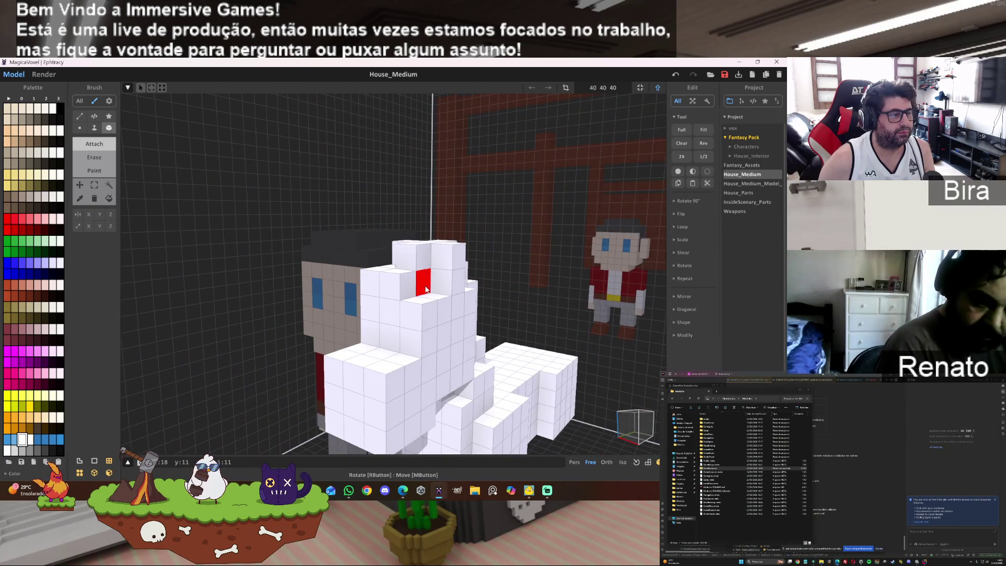
mouse_move(401, 297)
right_mouse_down()
mouse_move(533, 297)
mouse_move(481, 283)
right_mouse_up()
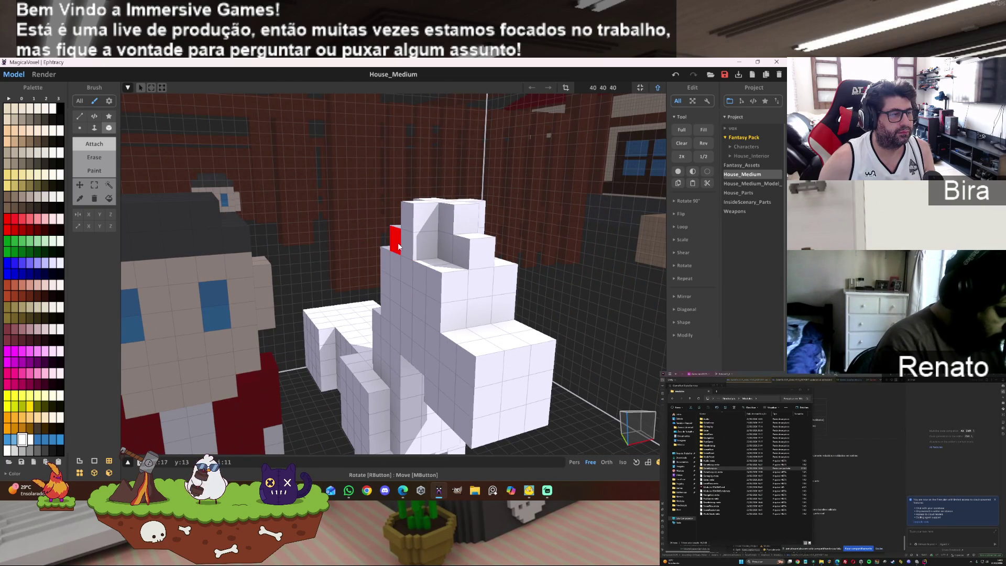
mouse_move(557, 262)
right_mouse_down()
mouse_move(511, 228)
mouse_move(413, 227)
mouse_move(432, 229)
right_mouse_up()
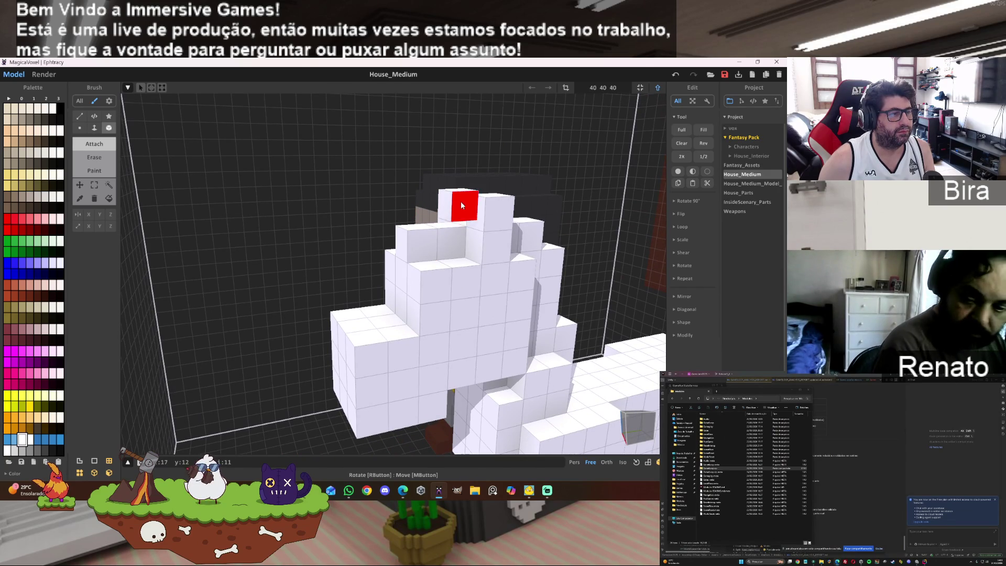
mouse_move(361, 291)
right_mouse_down()
mouse_move(470, 295)
mouse_move(393, 283)
mouse_move(350, 304)
mouse_move(461, 298)
mouse_move(359, 308)
mouse_move(339, 335)
mouse_move(312, 265)
mouse_move(321, 260)
right_mouse_up()
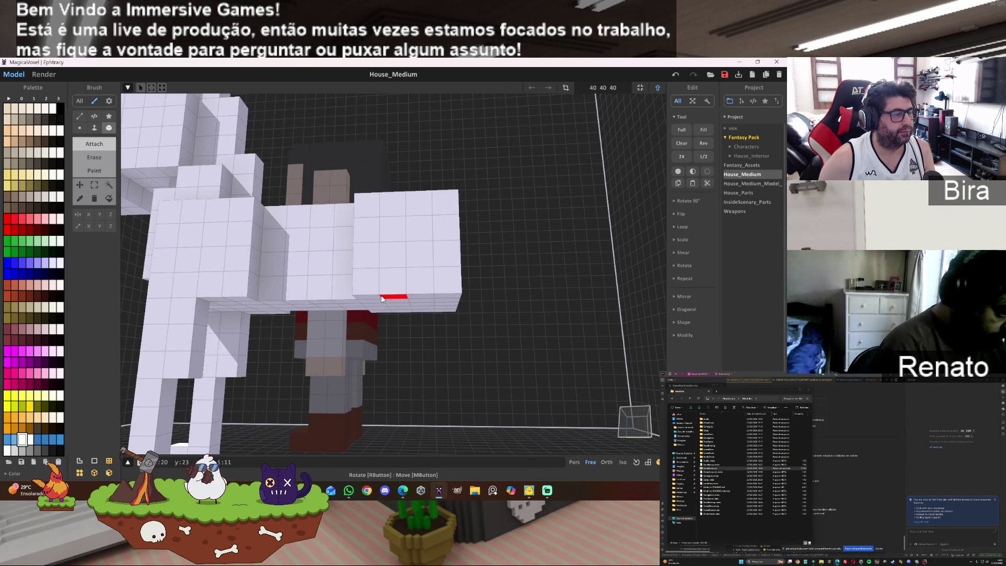
left_click_drag(390, 299, 453, 303)
mouse_move(401, 326)
left_mouse_down()
mouse_move(427, 320)
mouse_move(440, 330)
mouse_move(422, 326)
left_mouse_up()
key("ctrl+z")
mouse_move(478, 344)
right_mouse_down()
mouse_move(508, 330)
mouse_move(504, 321)
mouse_move(398, 367)
right_mouse_up()
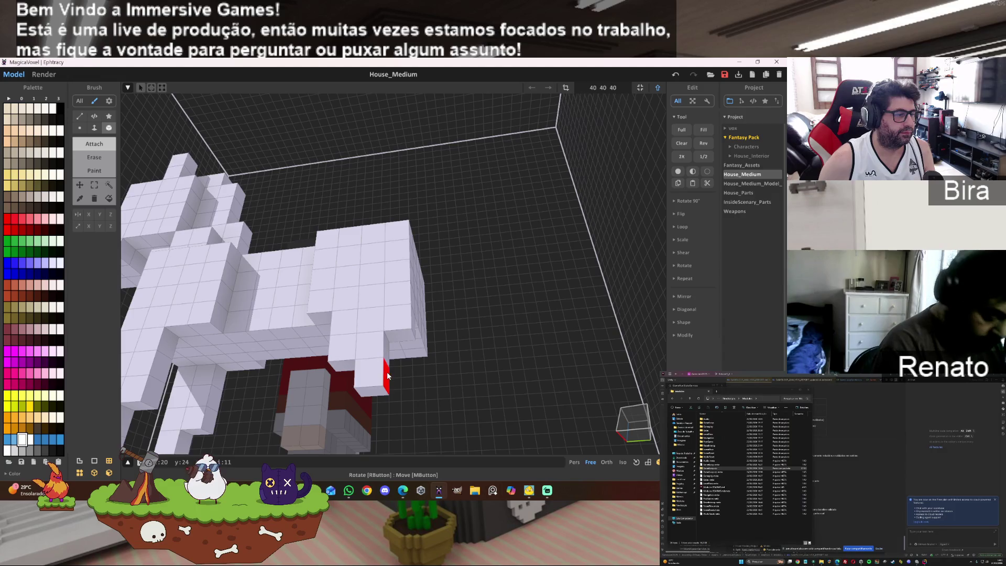
mouse_move(489, 356)
right_mouse_down()
mouse_move(500, 382)
mouse_move(523, 344)
right_mouse_up()
left_click(528, 327)
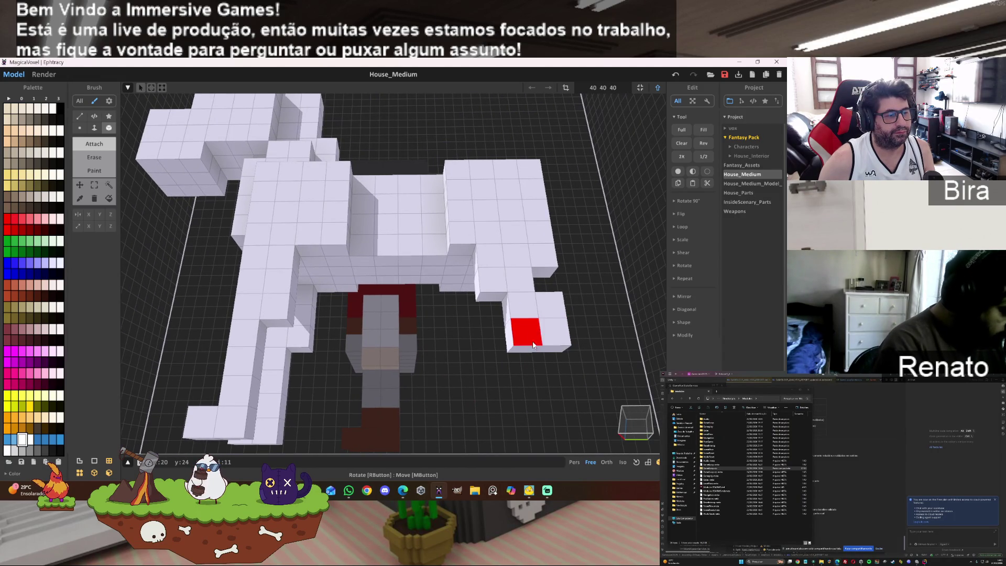
left_click(533, 351)
left_click(509, 367)
left_click(506, 379)
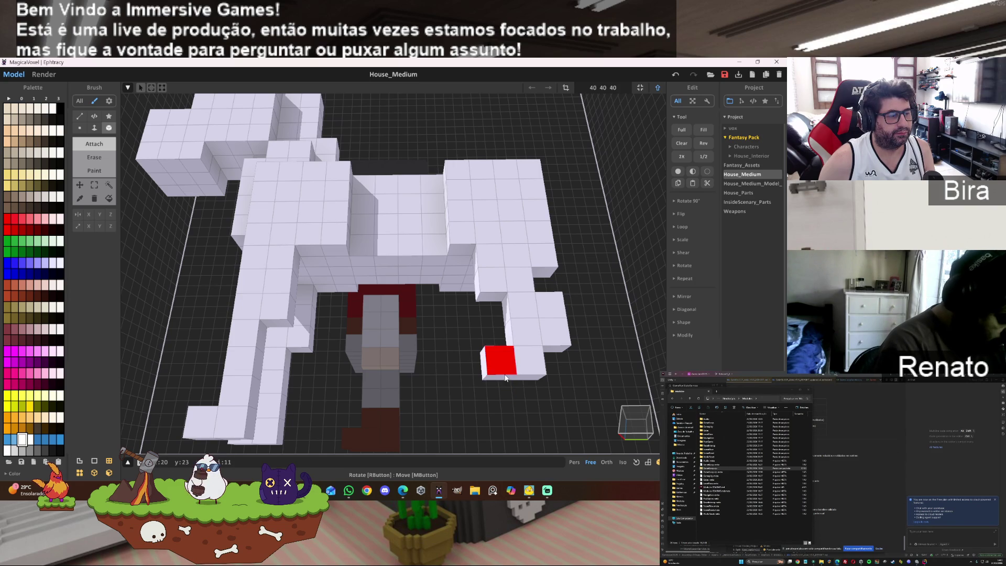
mouse_move(544, 350)
right_mouse_down()
mouse_move(523, 299)
mouse_move(532, 375)
mouse_move(583, 340)
right_mouse_up()
scroll(542, 378, "up", 6)
scroll(583, 339, "down", 5)
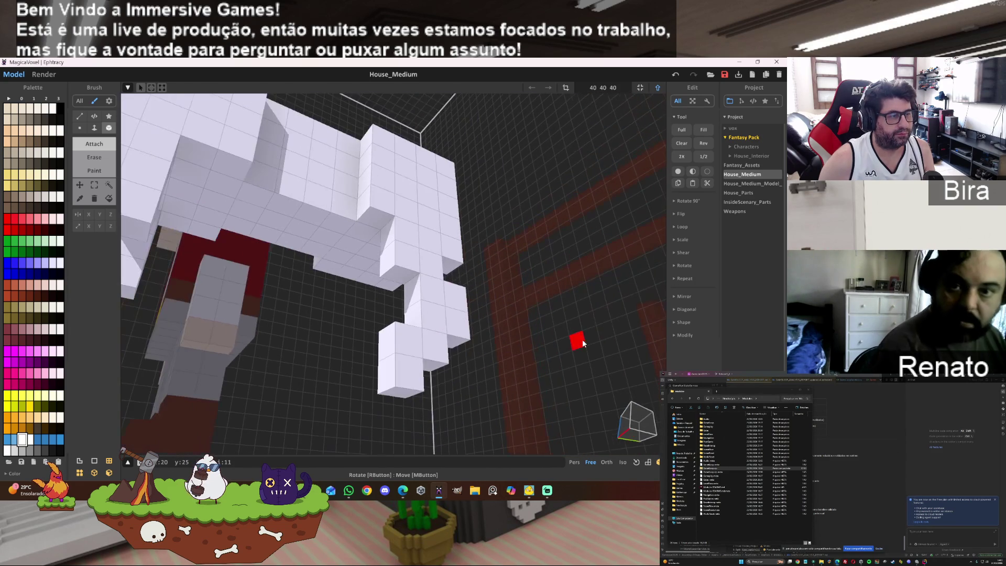
left_click(411, 402)
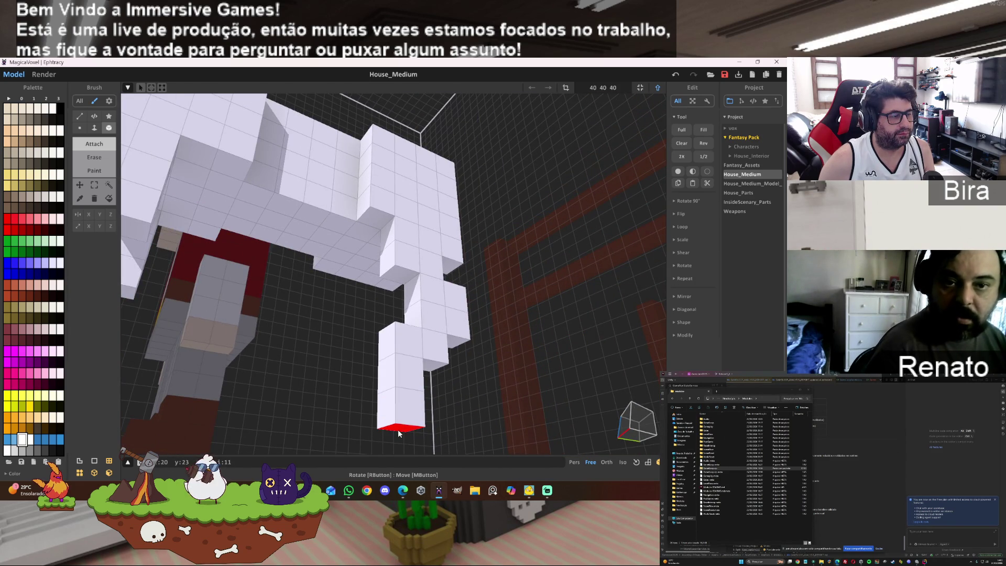
mouse_move(397, 436)
right_mouse_down()
mouse_move(388, 416)
mouse_move(461, 400)
mouse_move(455, 367)
mouse_move(436, 381)
mouse_move(416, 431)
right_mouse_up()
scroll(456, 363, "up", 5)
scroll(414, 427, "up", 2)
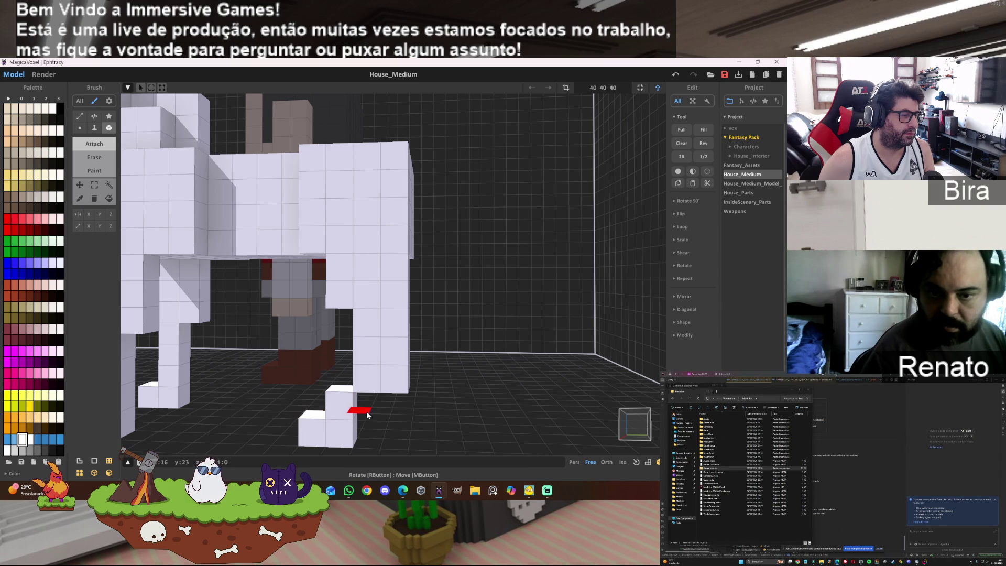
- Attach white voxels to the horse's leg, then undo them back to the base row
left_click(349, 416)
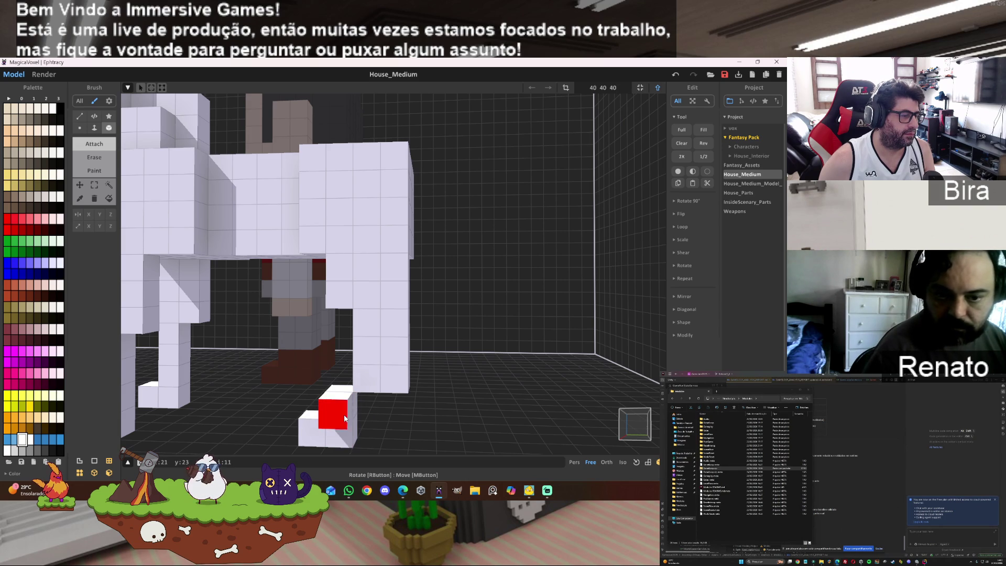
mouse_move(393, 348)
right_mouse_down()
mouse_move(359, 351)
mouse_move(401, 346)
right_mouse_up()
left_click_drag(398, 326, 395, 371)
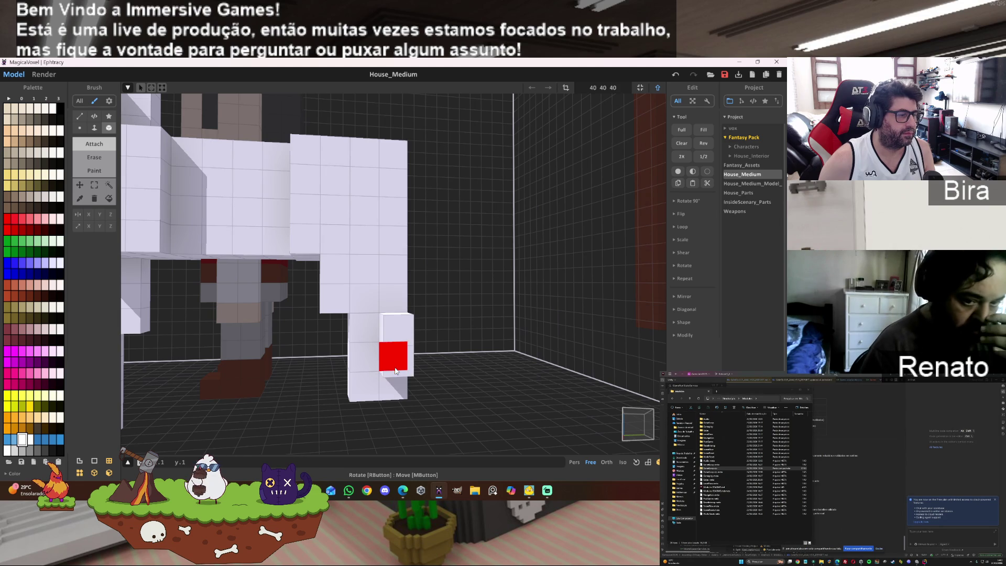
key("ctrl+z")
key("ctrl+z")
key("ctrl+z")
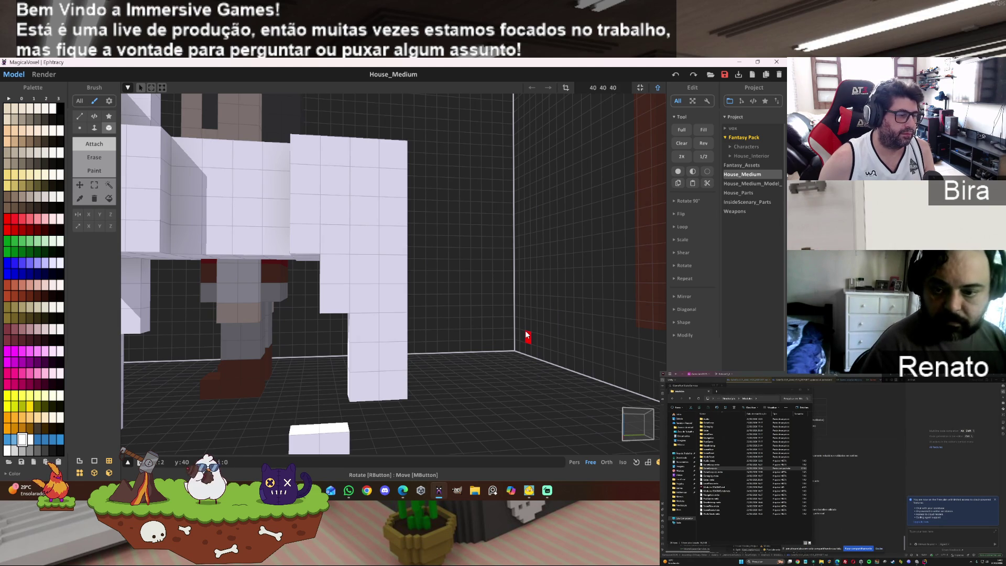
key("ctrl+z")
key("ctrl+z")
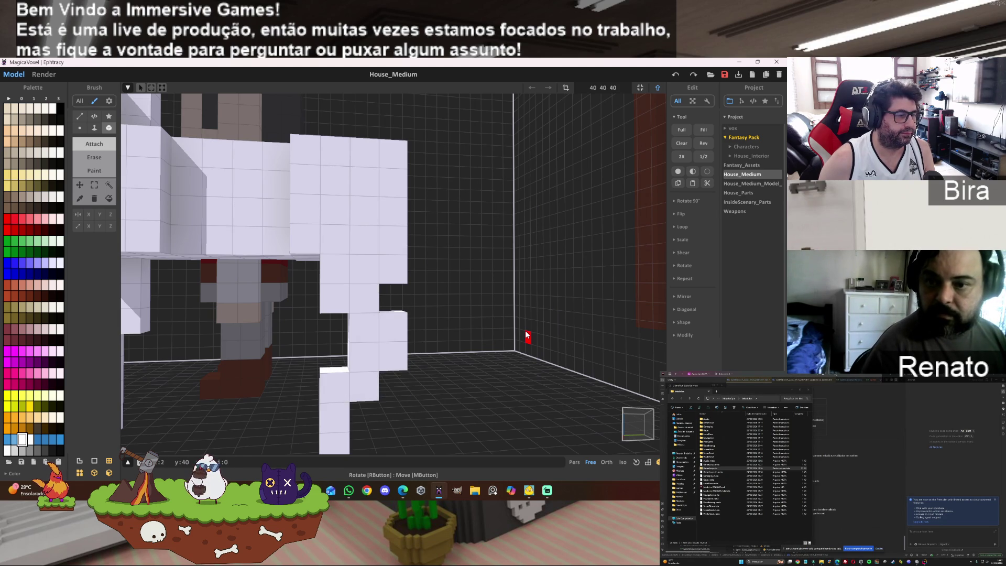
key("ctrl+z")
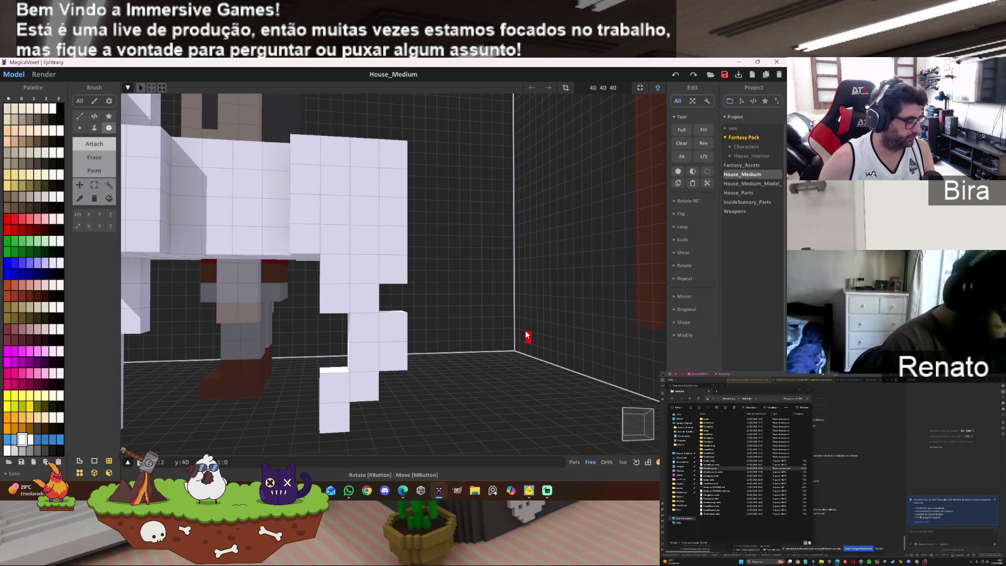
key("ctrl+z")
key("ctrl+z")
key("ctrl+z")
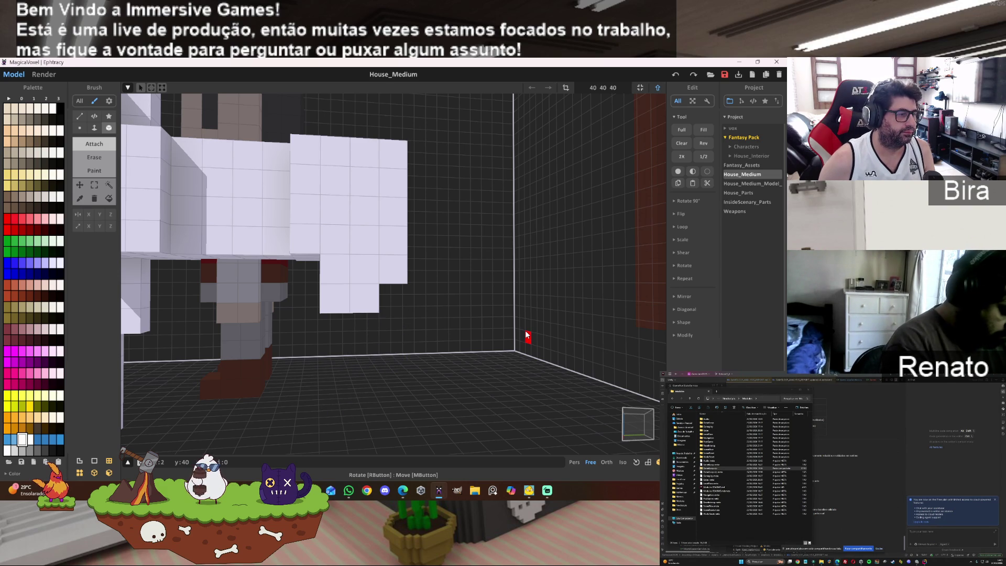
key("ctrl+z")
key("ctrl+z")
key("ctrl+z")
- Add white voxels to the horse's body and one beneath its front
mouse_move(386, 309)
right_mouse_down()
mouse_move(375, 328)
mouse_move(389, 288)
right_mouse_up()
left_click(368, 175)
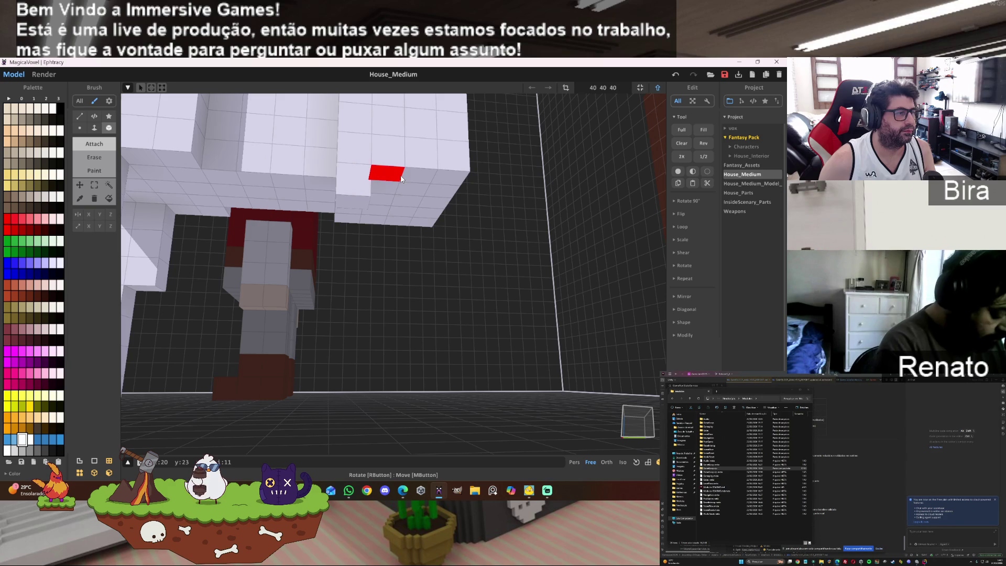
left_click(414, 177)
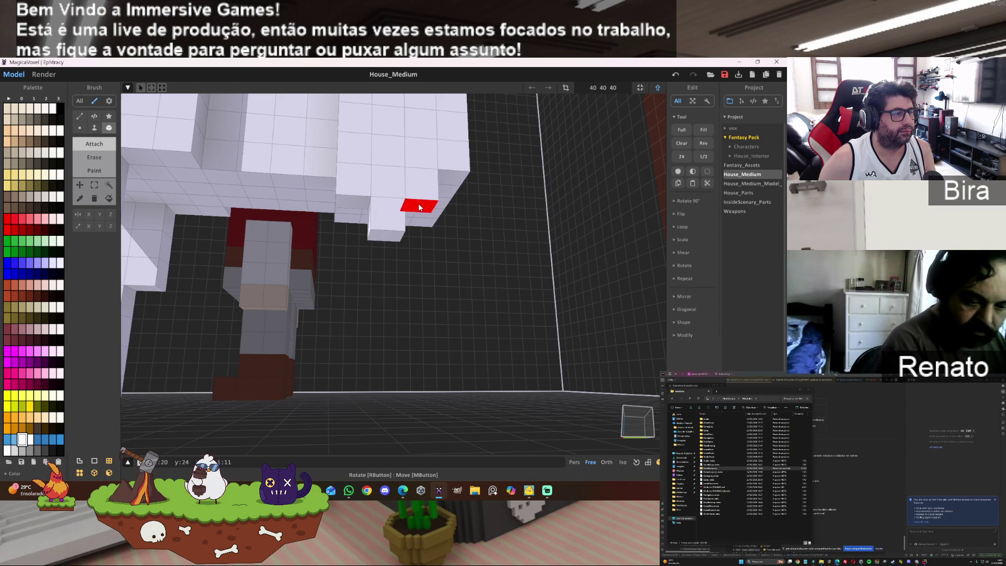
left_click(419, 207)
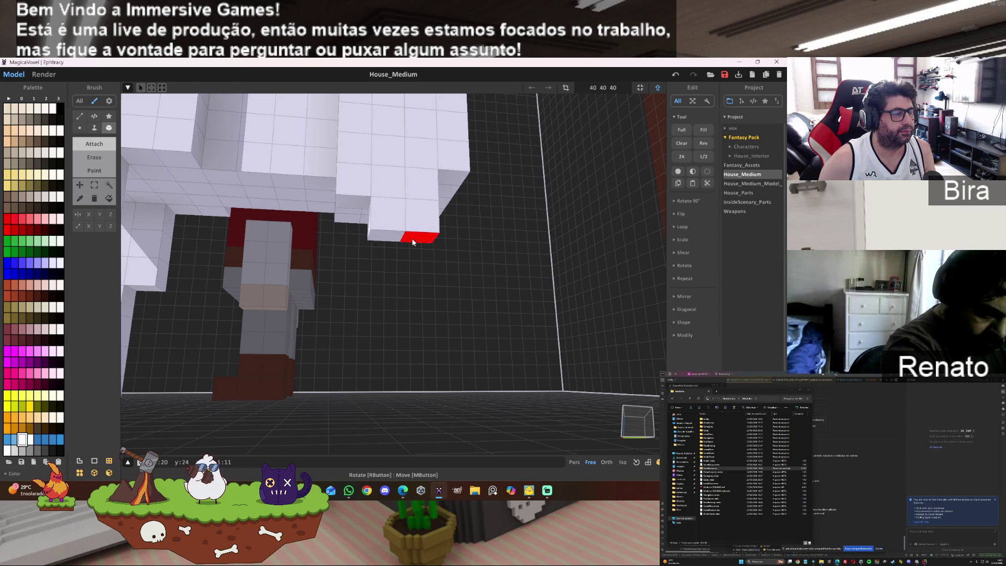
- Extend the front leg block down a layer, undoing the extra bottom layer
mouse_move(474, 233)
right_mouse_down()
mouse_move(438, 204)
mouse_move(418, 219)
right_mouse_up()
right_click_drag(415, 265, 561, 249)
scroll(561, 249, "up", 5)
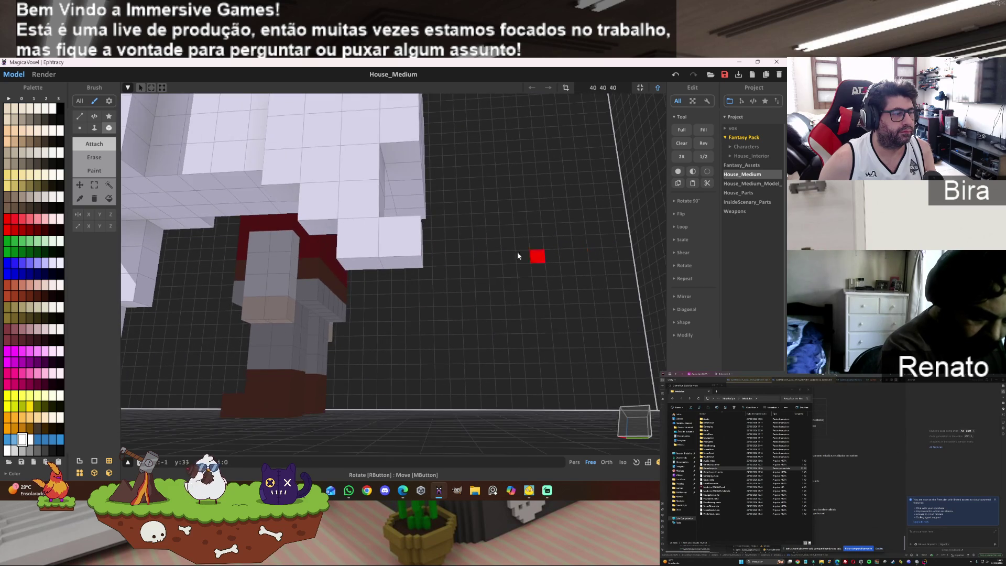
left_click_drag(401, 263, 407, 307)
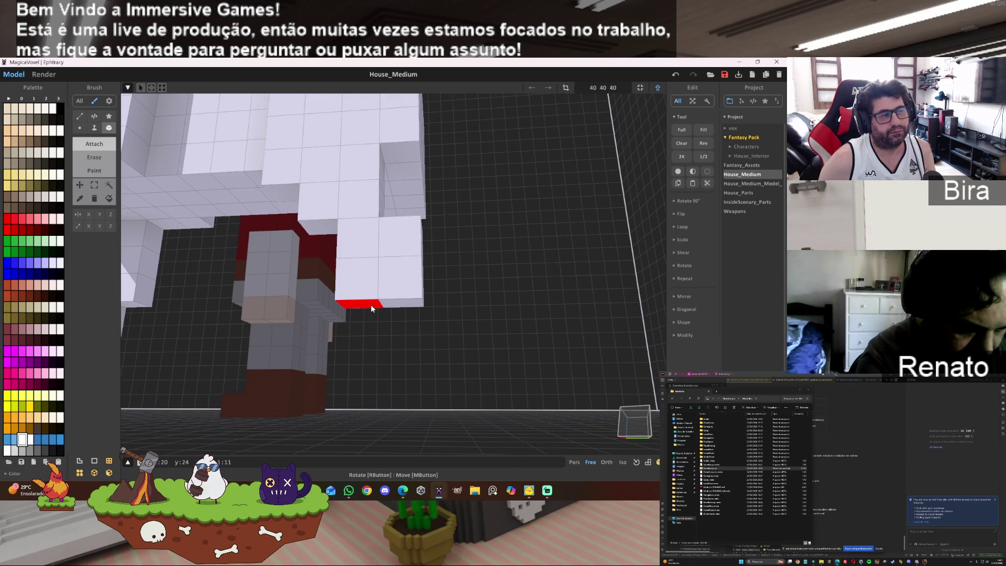
left_click_drag(371, 308, 384, 307)
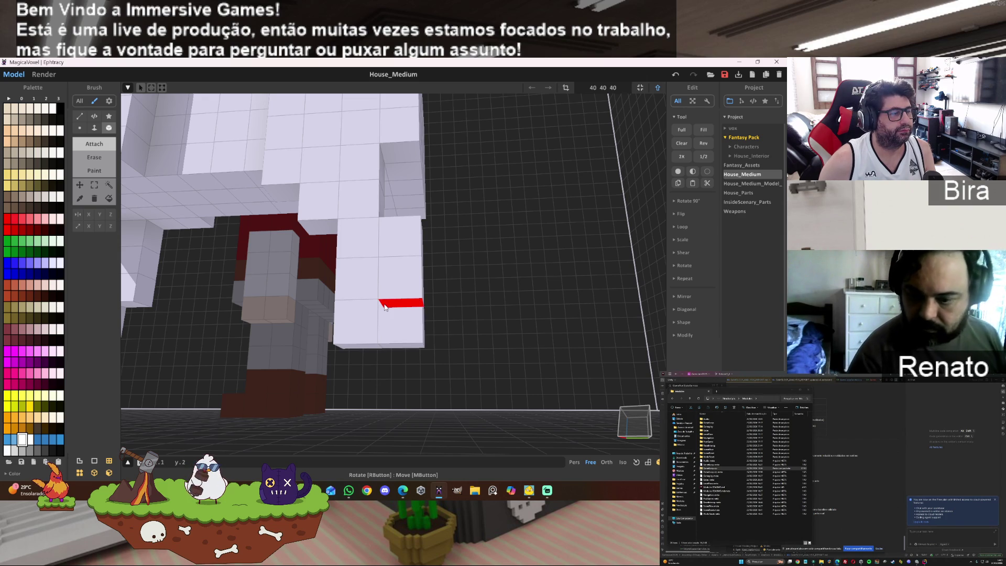
scroll(385, 307, "down", 5)
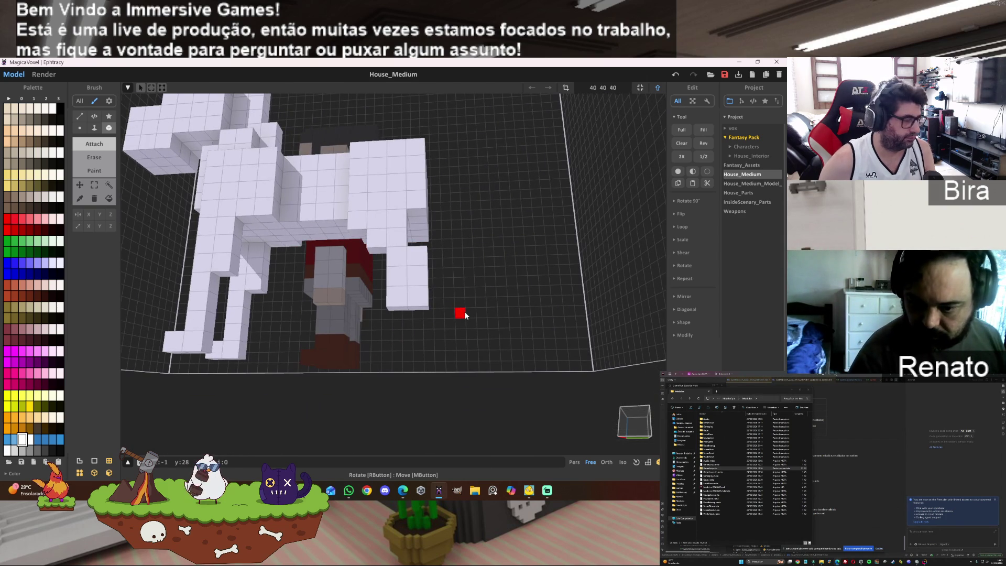
key("ctrl+z")
- Attach voxels below and beside the leg block to lengthen the leg downward
left_click(403, 291)
mouse_move(469, 281)
right_mouse_down()
mouse_move(542, 272)
mouse_move(354, 288)
right_mouse_up()
left_click(287, 302)
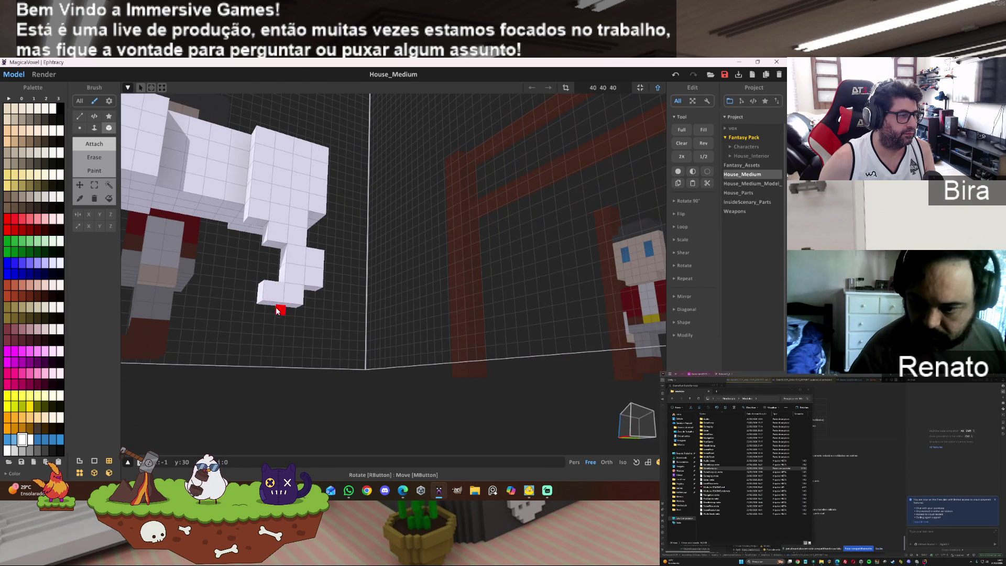
left_click(291, 308)
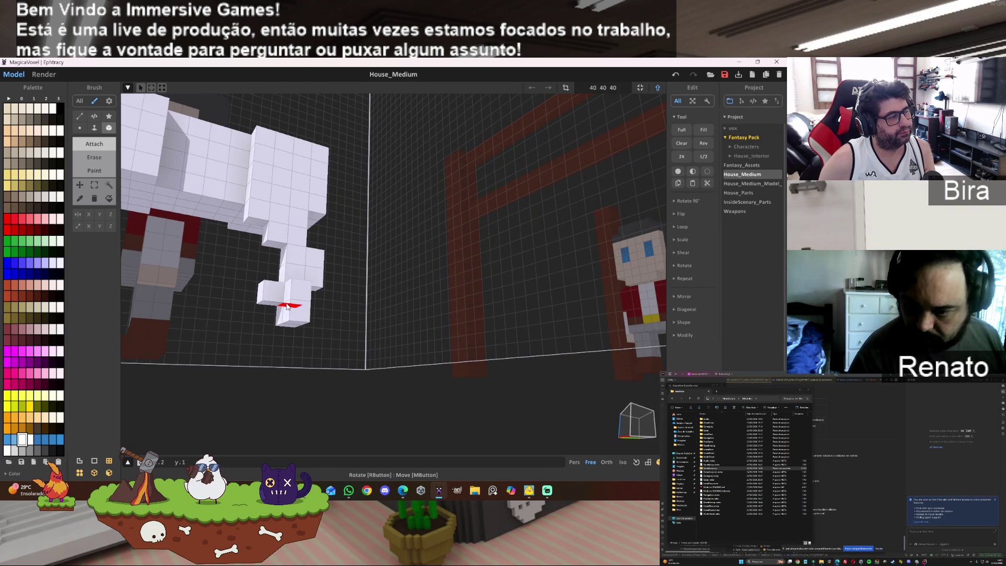
key("ctrl+z")
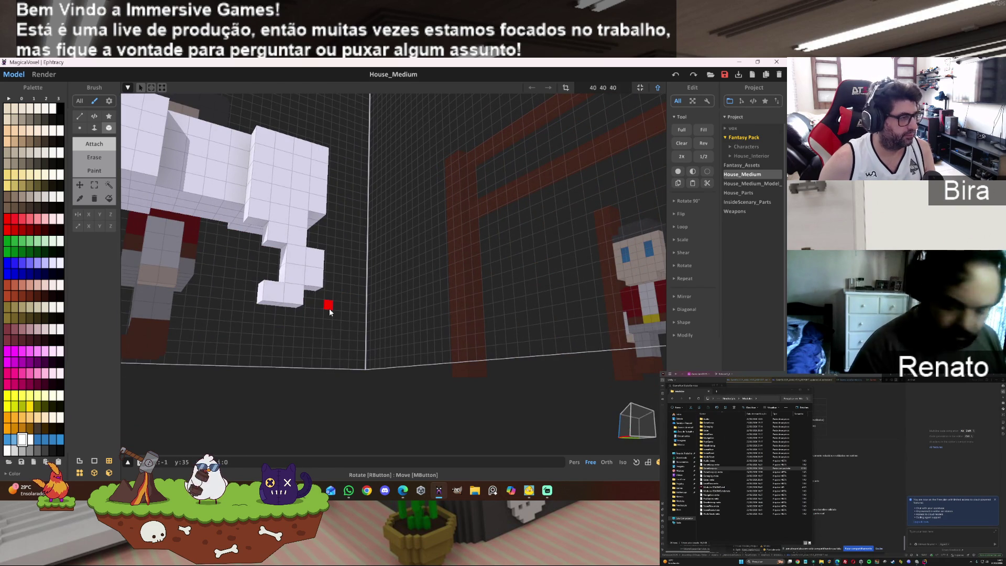
left_click(291, 309)
left_click(275, 308)
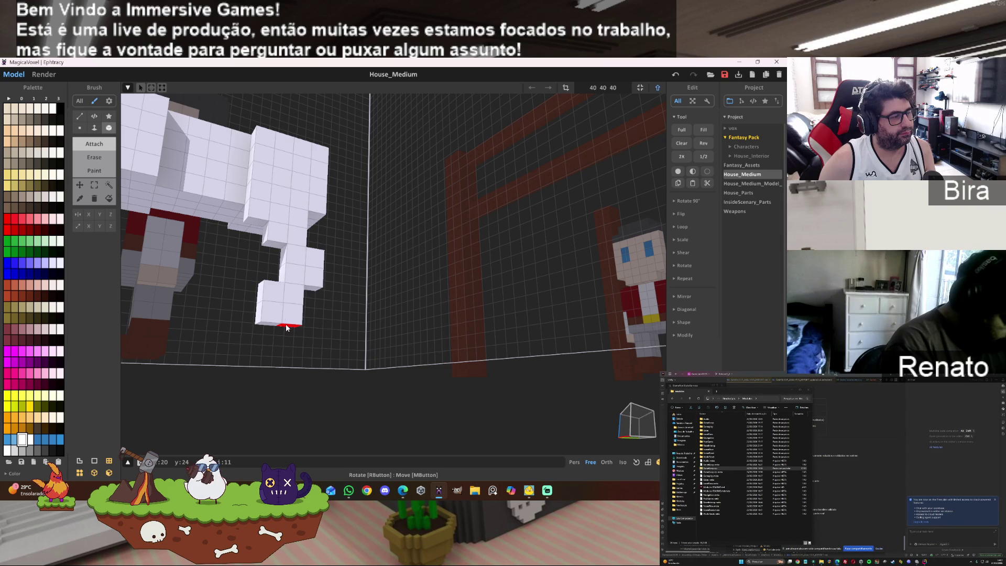
left_click(286, 327)
left_click(275, 325)
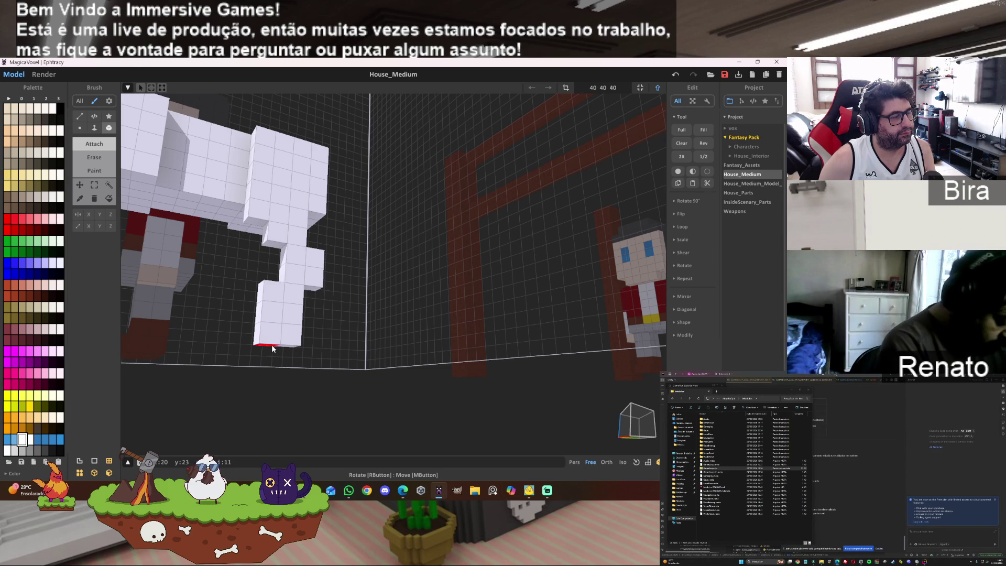
- Add a voxel at the leg's lower left, remove its front voxel, and cap the leg top
mouse_move(261, 349)
right_mouse_down()
mouse_move(366, 205)
mouse_move(322, 313)
mouse_move(318, 284)
mouse_move(335, 296)
mouse_move(336, 286)
right_mouse_up()
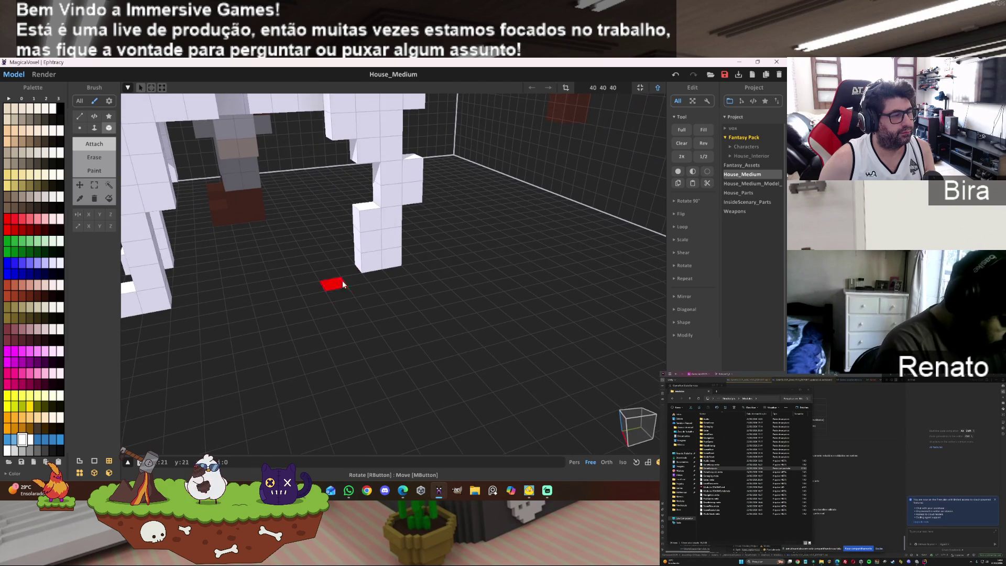
left_click(358, 256)
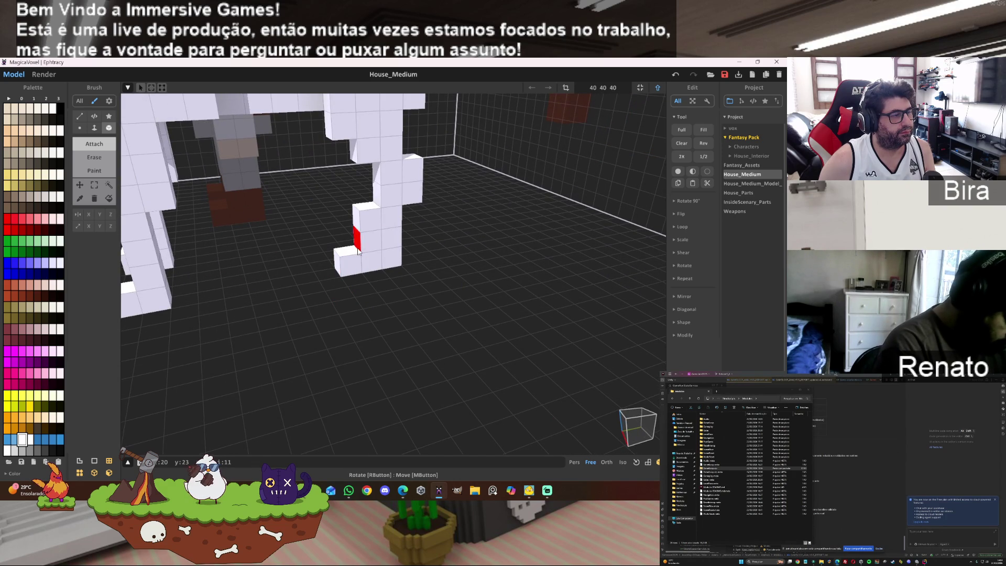
left_click(394, 239)
right_click_drag(396, 258, 369, 264)
left_click(339, 261)
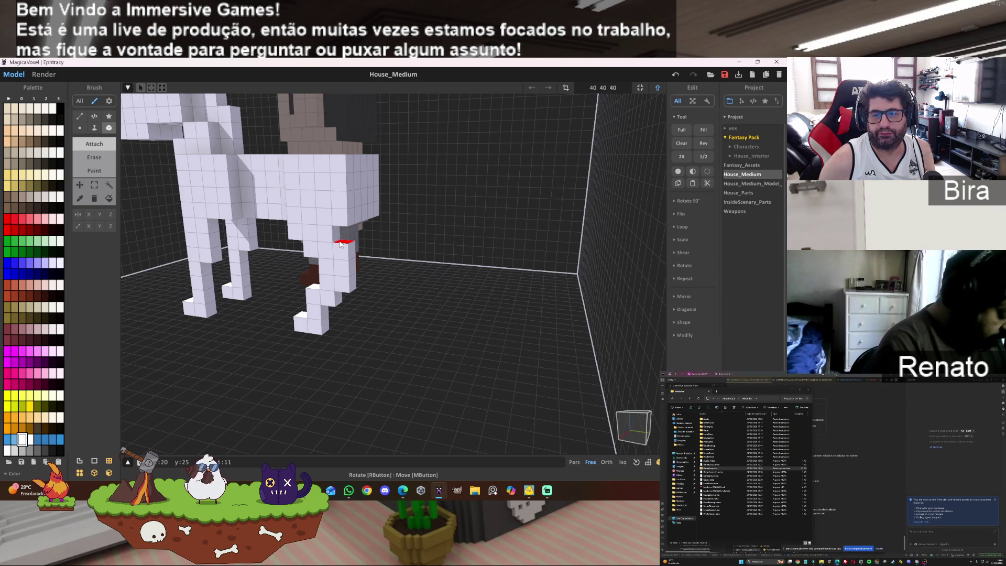
- Undo the floating cube and short column, then fill the notch at the block's upper right
mouse_move(386, 253)
right_mouse_down()
mouse_move(424, 241)
mouse_move(439, 250)
mouse_move(456, 225)
mouse_move(441, 210)
mouse_move(440, 254)
mouse_move(367, 278)
right_mouse_up()
left_click(367, 278)
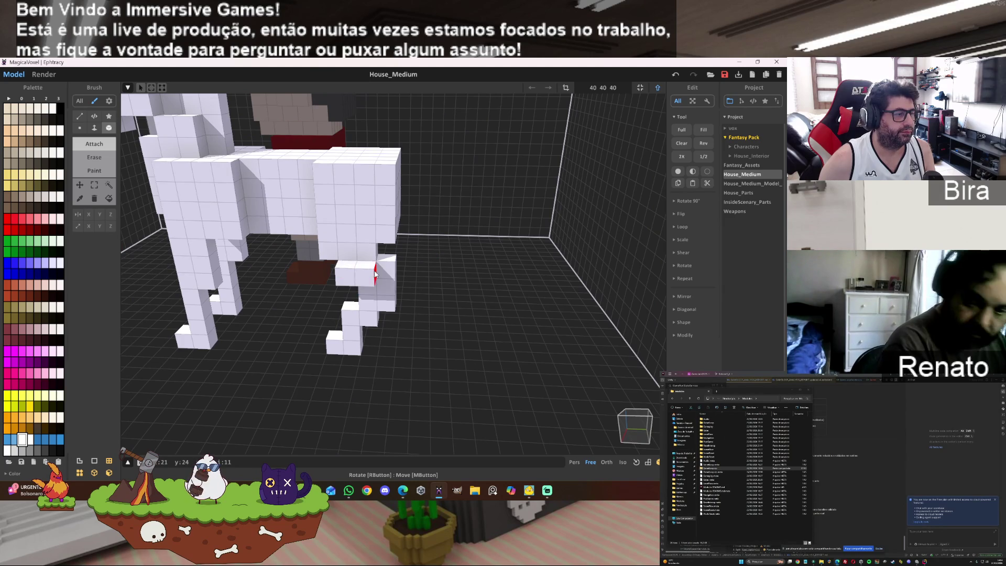
key("ctrl+z")
key("ctrl+z")
key("ctrl+z")
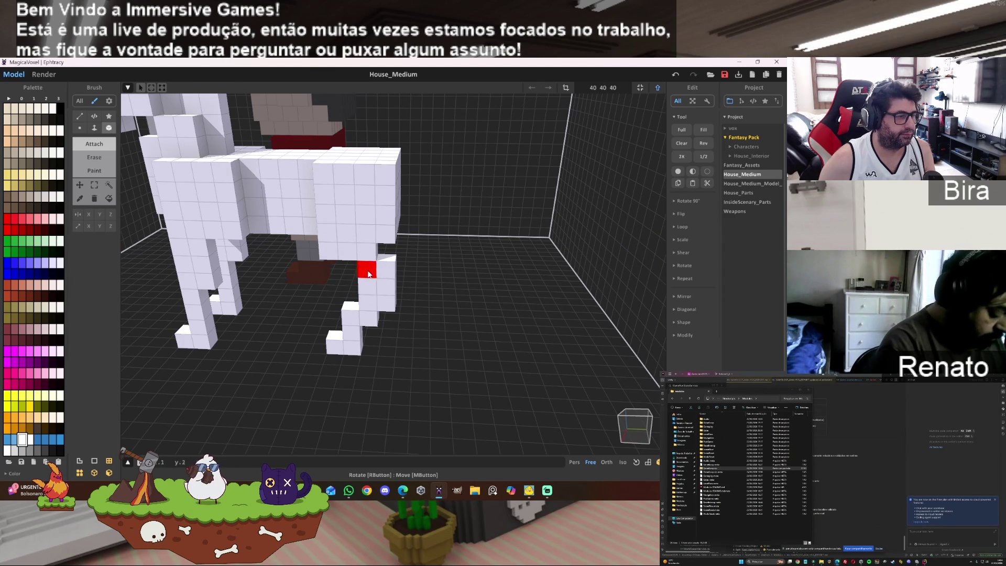
key("ctrl+z")
key("ctrl+z")
key("ctrl+z")
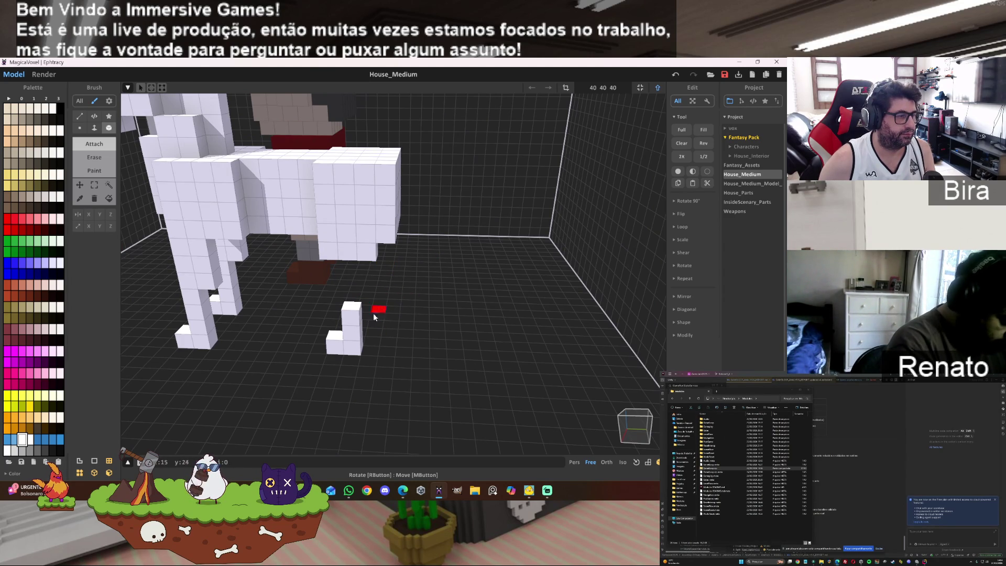
mouse_move(448, 272)
right_mouse_down()
mouse_move(449, 249)
mouse_move(452, 287)
mouse_move(447, 246)
mouse_move(357, 171)
right_mouse_up()
left_click(357, 170)
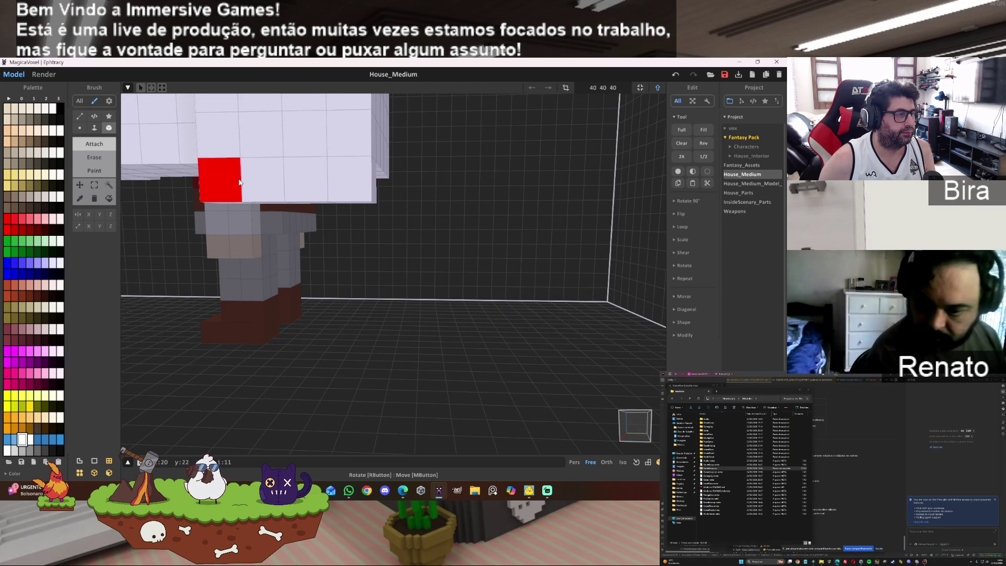
- Grow the block's corner column down to the floor, removing the one extra voxel
mouse_move(292, 175)
right_mouse_down()
mouse_move(354, 209)
mouse_move(366, 249)
mouse_move(372, 171)
mouse_move(427, 202)
right_mouse_up()
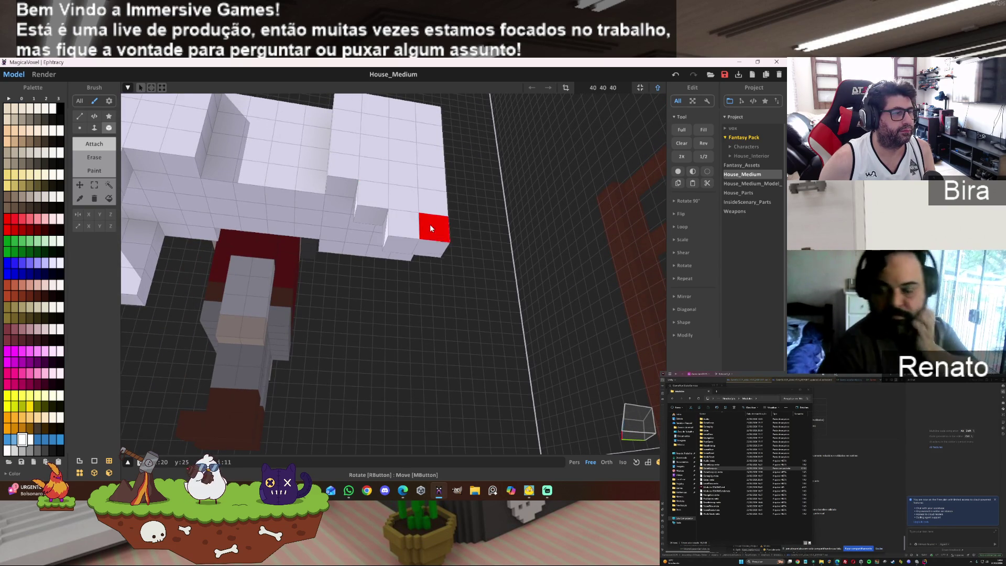
left_click(434, 252)
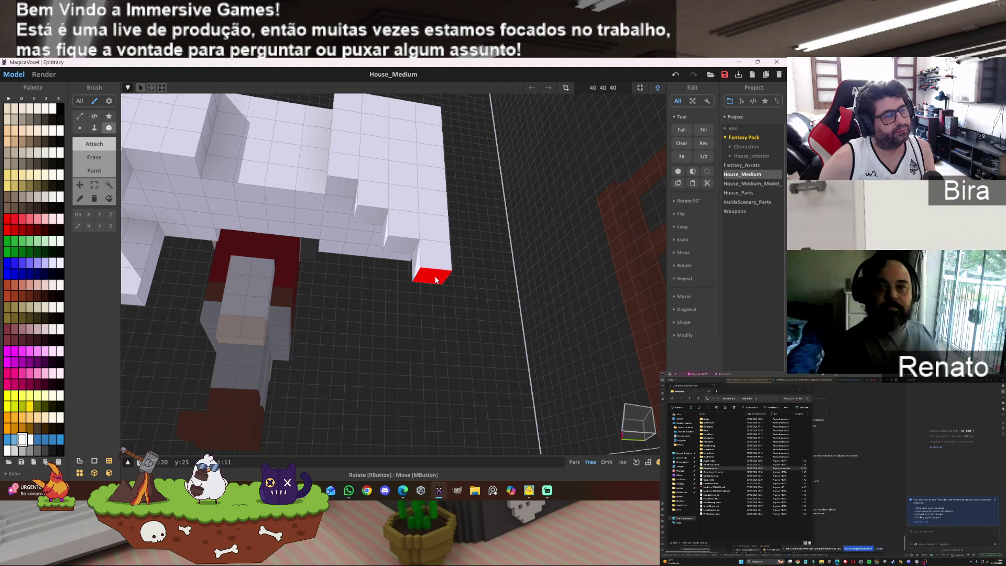
left_click(429, 275)
left_click(435, 292)
left_click(436, 314)
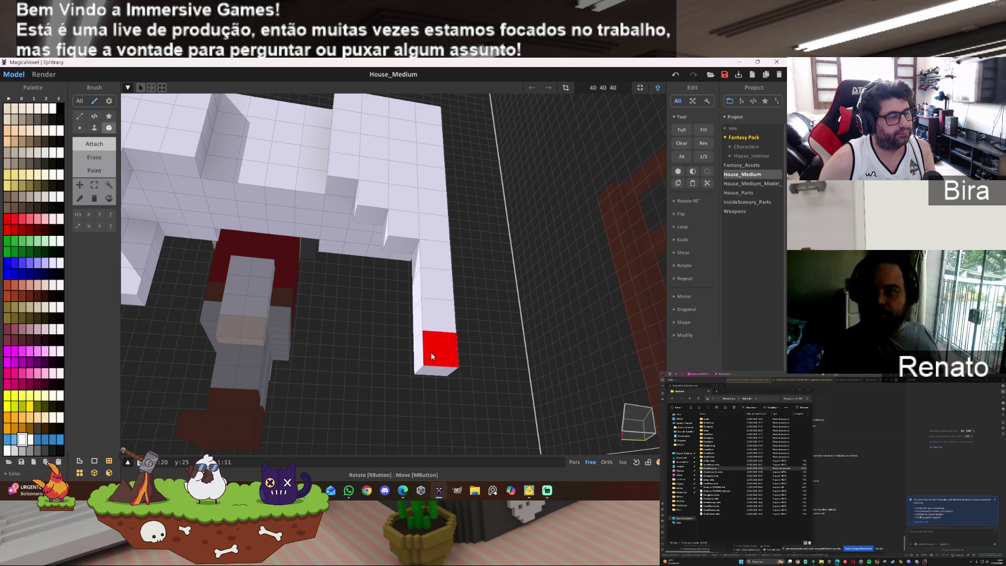
left_click(434, 408)
key("ctrl+z")
mouse_move(524, 315)
right_mouse_down()
mouse_move(498, 288)
mouse_move(501, 253)
mouse_move(471, 354)
mouse_move(444, 350)
right_mouse_up()
right_click_drag(502, 295, 559, 292)
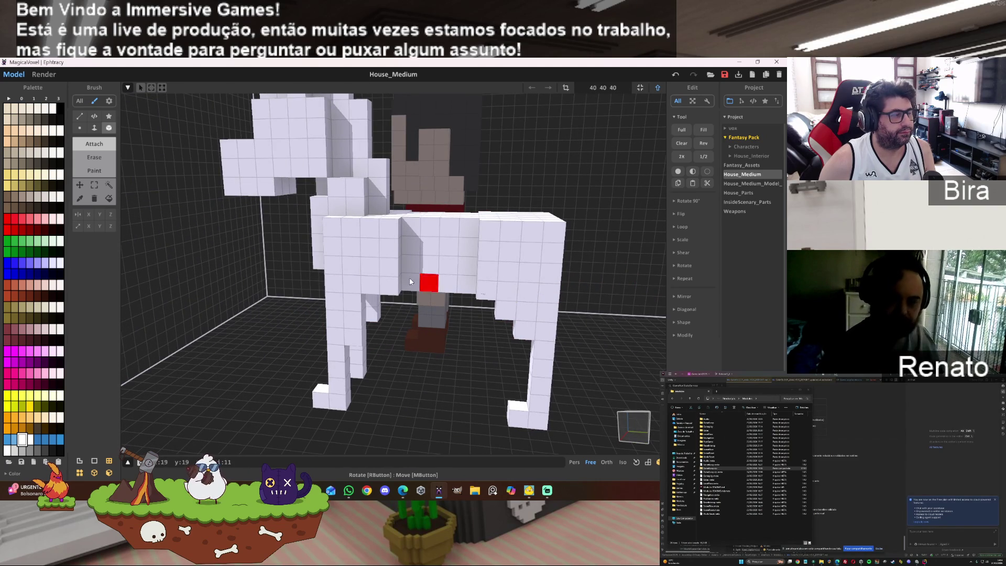
- Marquee-select the front foot and stretch the selection up the leg and leftward
left_click(94, 184)
left_click(109, 251)
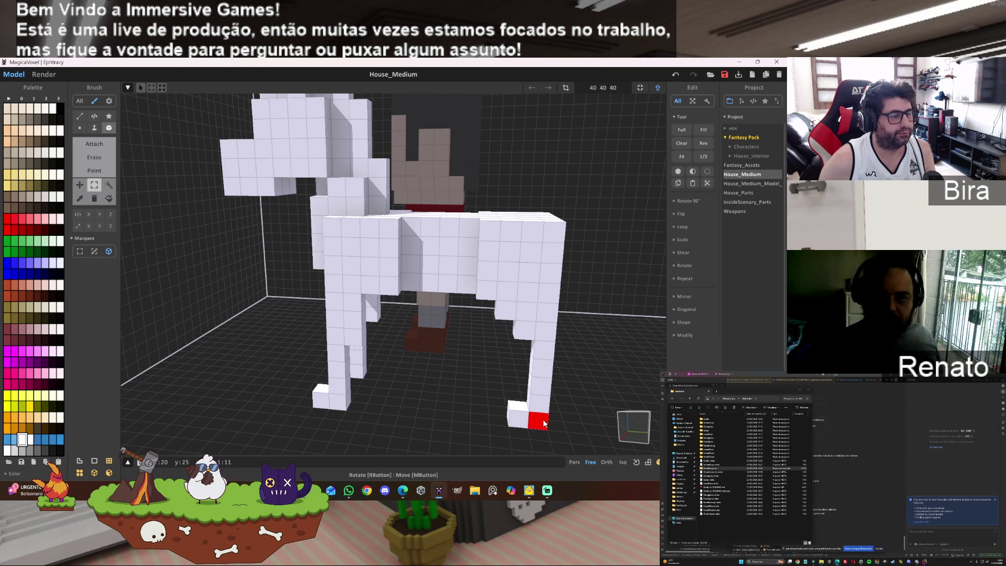
left_click(526, 415)
left_click_drag(531, 366, 532, 242)
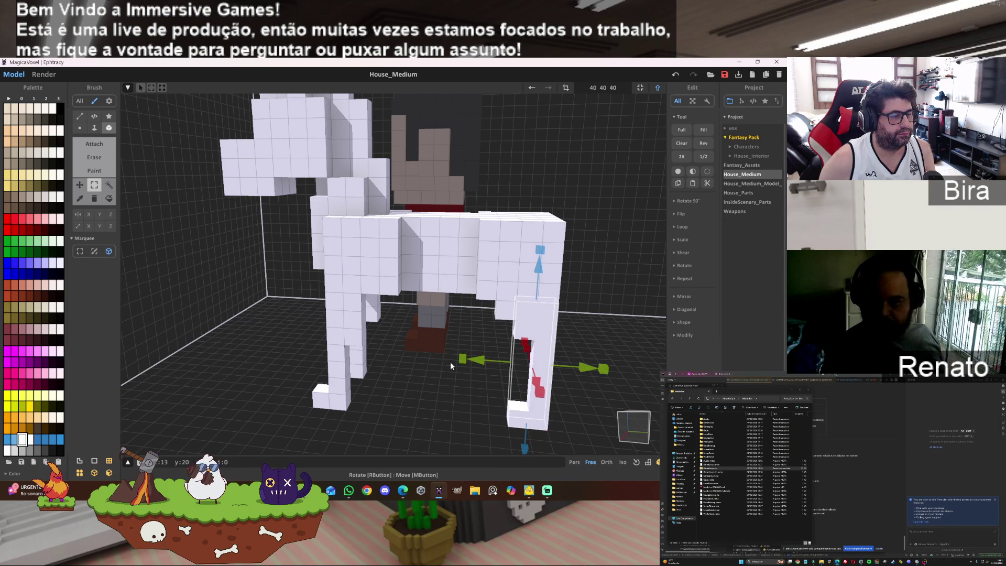
left_click_drag(464, 363, 424, 356)
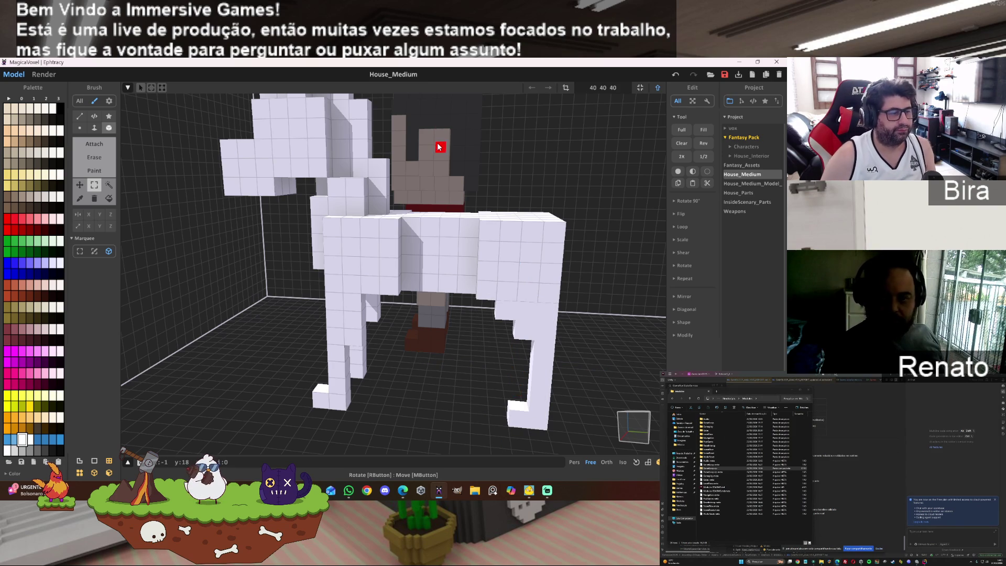
scroll(424, 356, "up", 5)
- Build a new leg column beside the existing front leg
mouse_move(478, 285)
right_mouse_down()
mouse_move(429, 305)
mouse_move(468, 302)
right_mouse_up()
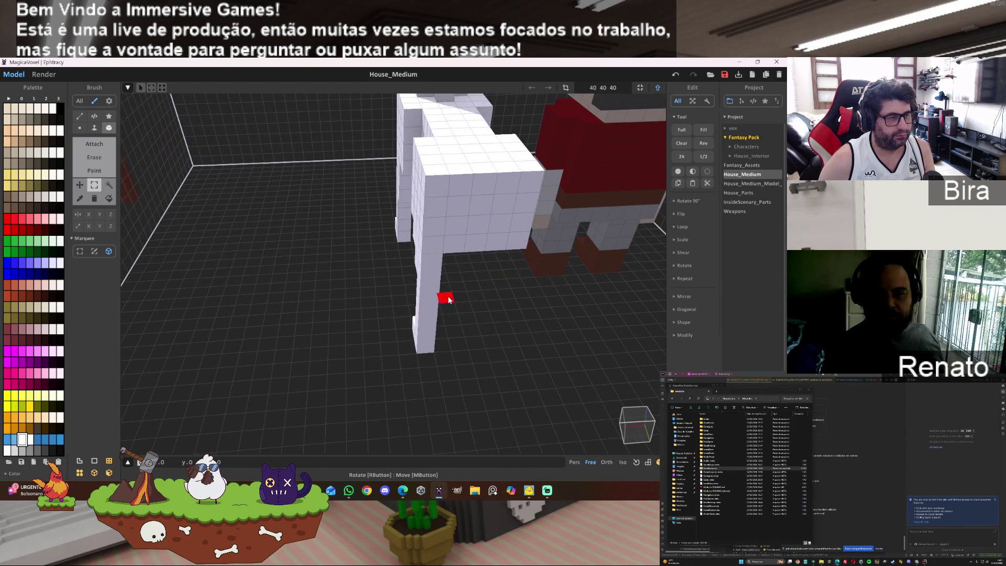
left_click_drag(448, 298, 505, 294)
mouse_move(472, 316)
right_mouse_down()
mouse_move(315, 357)
mouse_move(454, 283)
mouse_move(452, 271)
mouse_move(438, 292)
mouse_move(399, 294)
mouse_move(423, 288)
right_mouse_up()
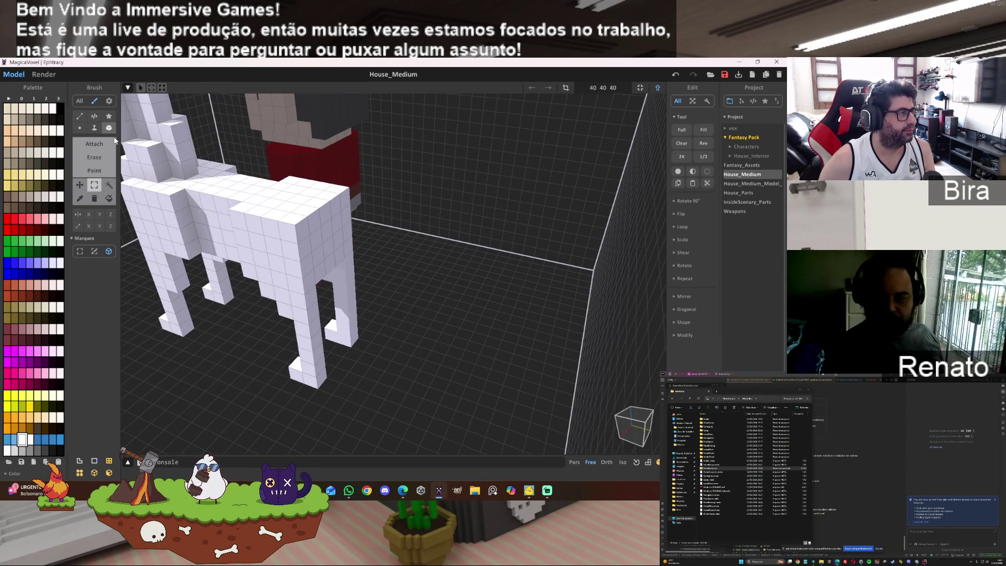
- Extrude the body one layer forward and push a snout out from the head's front
mouse_move(306, 229)
left_mouse_down()
mouse_move(326, 213)
mouse_move(350, 227)
left_mouse_up()
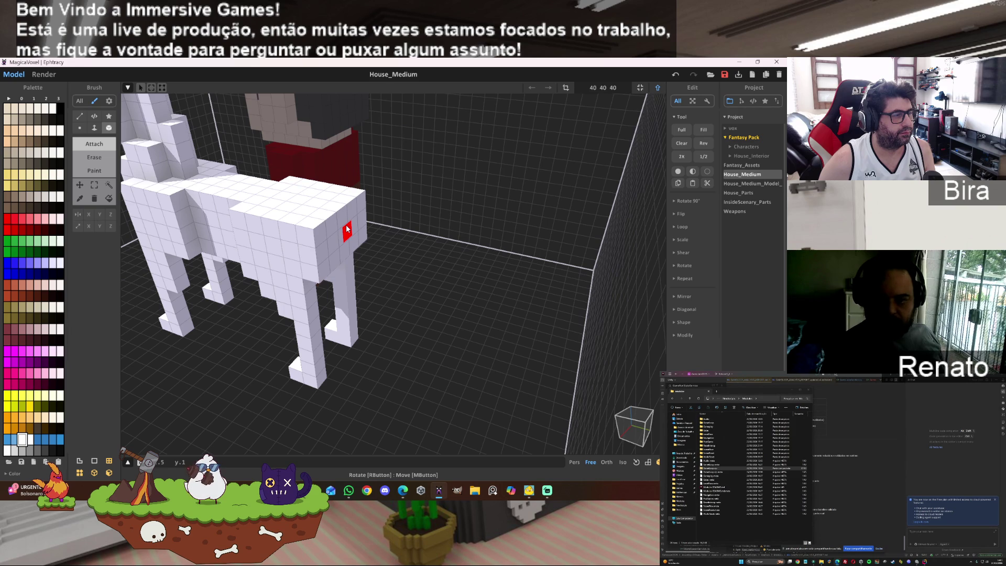
left_click_drag(335, 221, 343, 218)
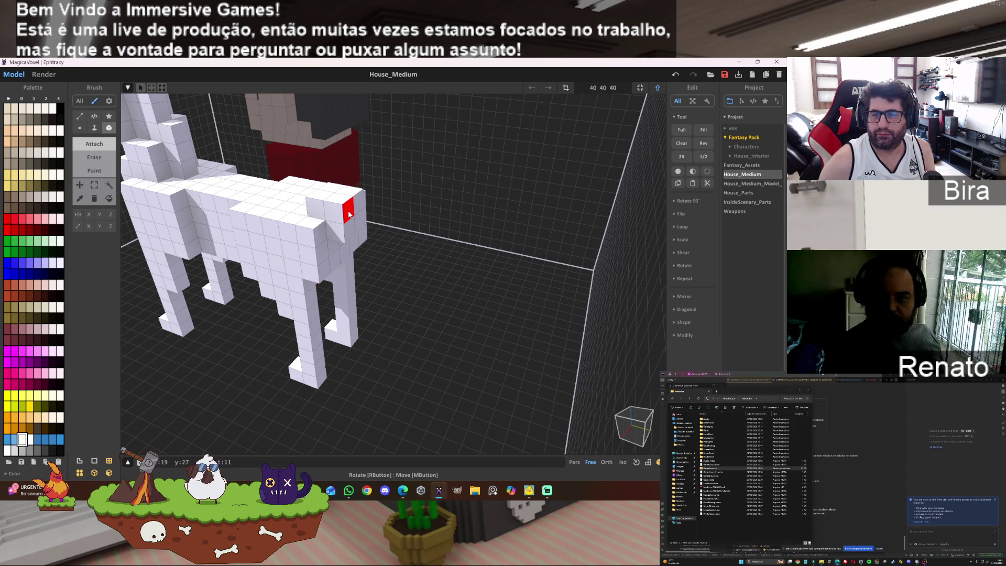
left_click(352, 216)
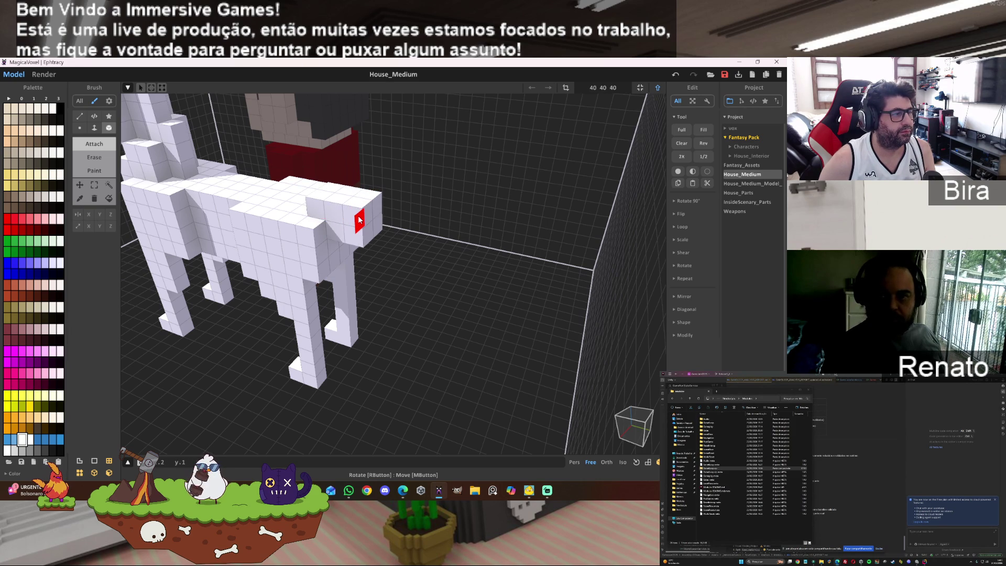
left_click_drag(362, 222, 372, 232)
- With the Face brush, extrude the snout downward several voxels
scroll(367, 235, "up", 5)
right_click_drag(427, 292, 479, 196)
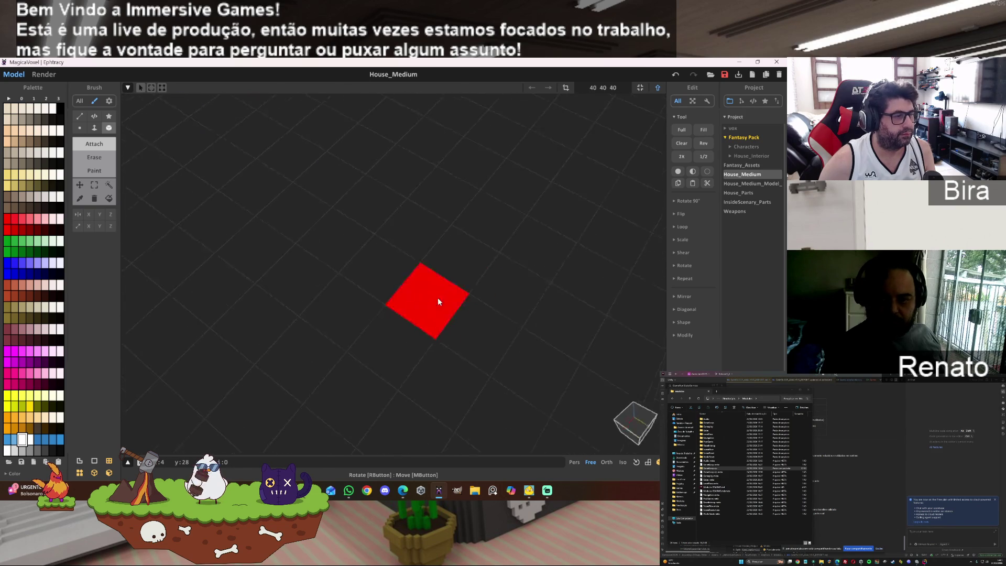
scroll(472, 193, "up", 3)
scroll(479, 208, "down", 3)
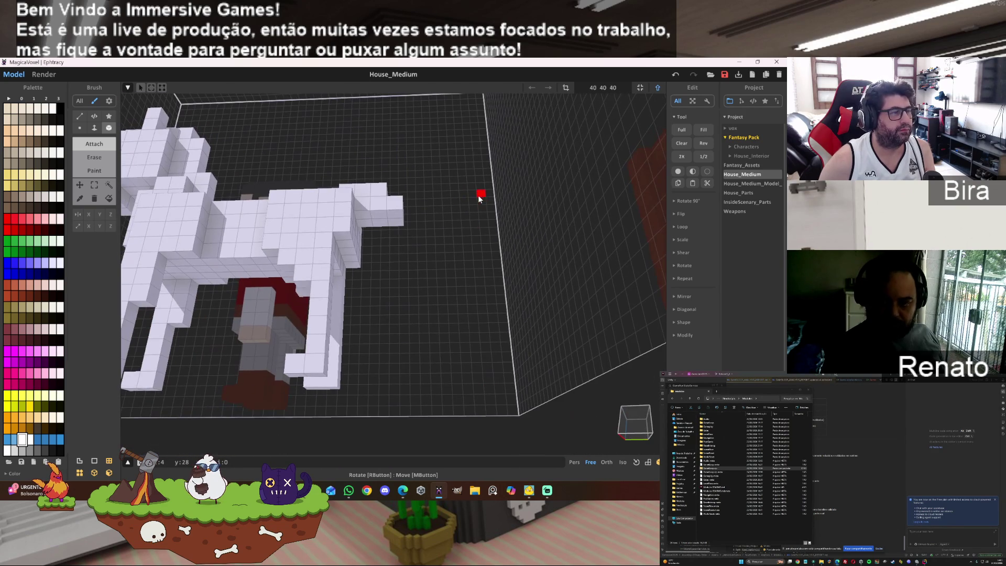
left_click(394, 224)
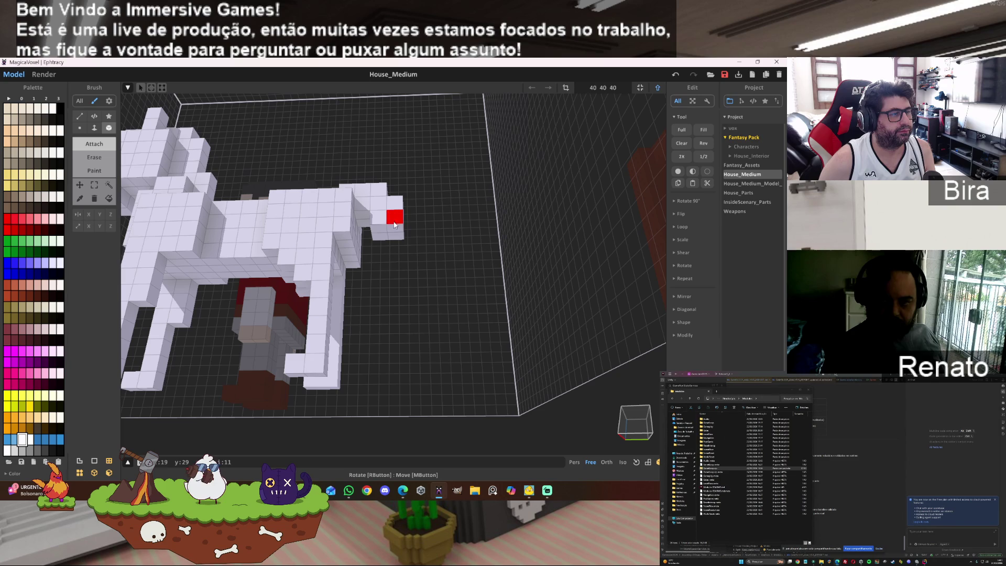
left_click(94, 127)
left_click_drag(386, 234, 388, 285)
mouse_move(471, 215)
right_mouse_down()
mouse_move(476, 164)
mouse_move(442, 229)
mouse_move(394, 222)
mouse_move(305, 239)
mouse_move(489, 246)
mouse_move(483, 240)
right_mouse_up()
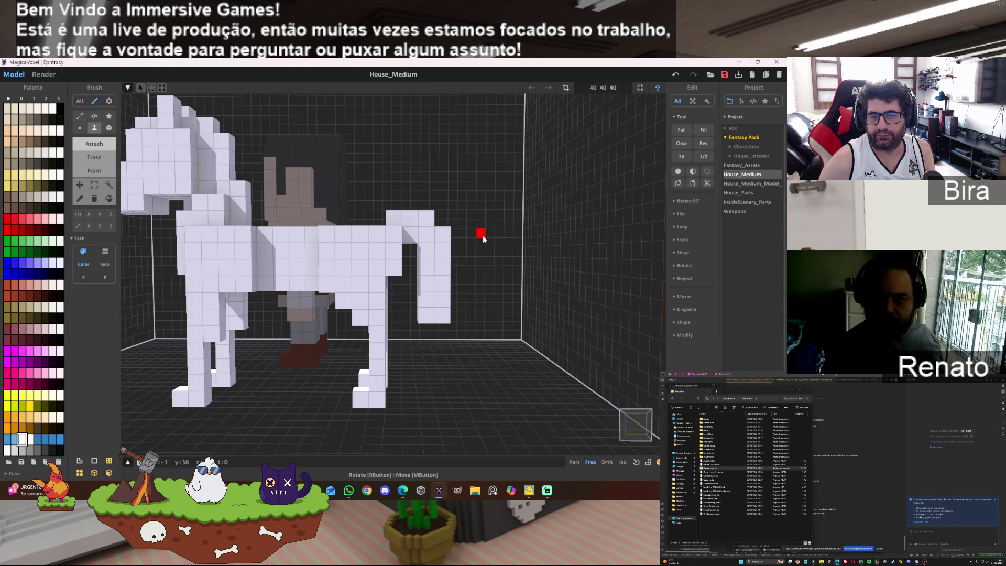
- In Erase mode, carve a recess into the front column
mouse_move(483, 239)
right_mouse_down()
mouse_move(475, 188)
mouse_move(484, 297)
mouse_move(567, 284)
mouse_move(505, 357)
mouse_move(400, 314)
mouse_move(357, 311)
mouse_move(472, 294)
mouse_move(366, 262)
right_mouse_up()
scroll(314, 256, "up", 5)
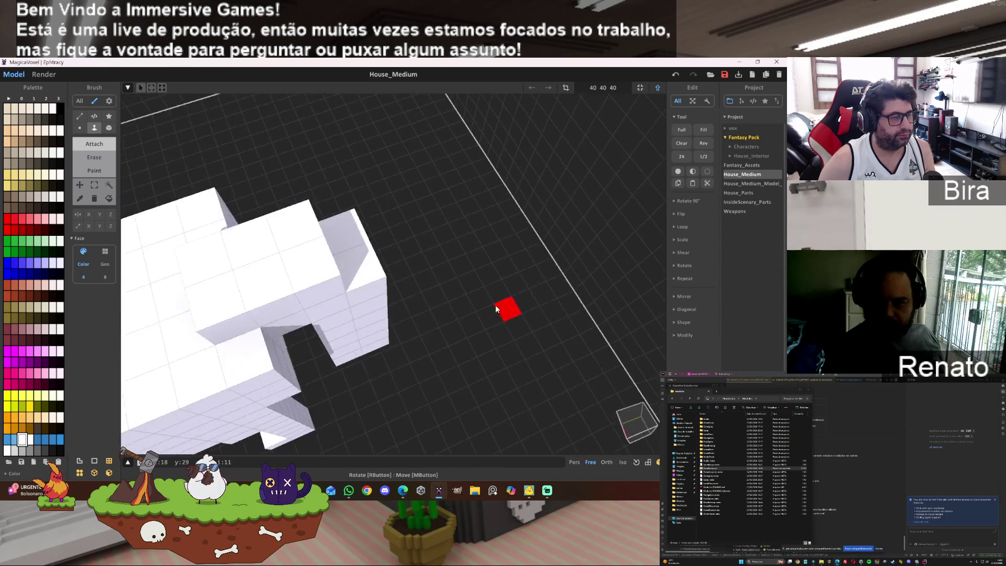
left_click(94, 158)
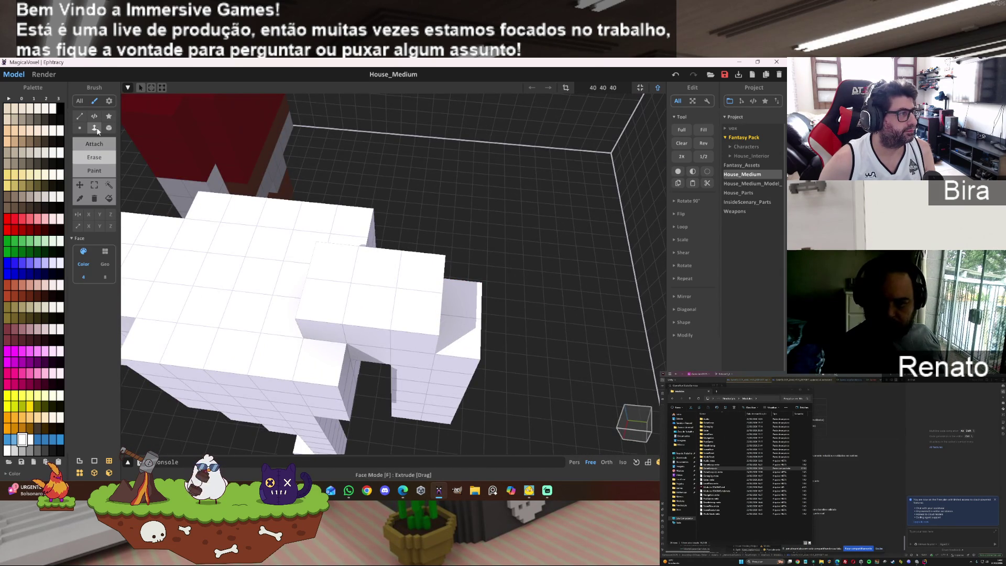
left_click(408, 388)
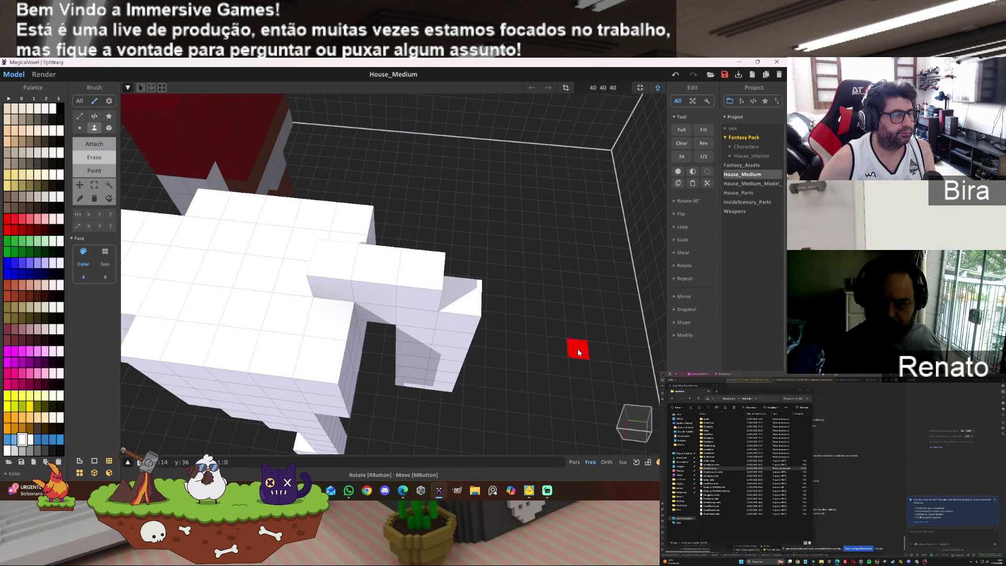
- Erase the hanging column completely
mouse_move(578, 352)
right_mouse_down()
mouse_move(476, 341)
mouse_move(480, 350)
mouse_move(479, 337)
mouse_move(485, 375)
right_mouse_up()
scroll(479, 382, "up", 5)
scroll(527, 323, "down", 5)
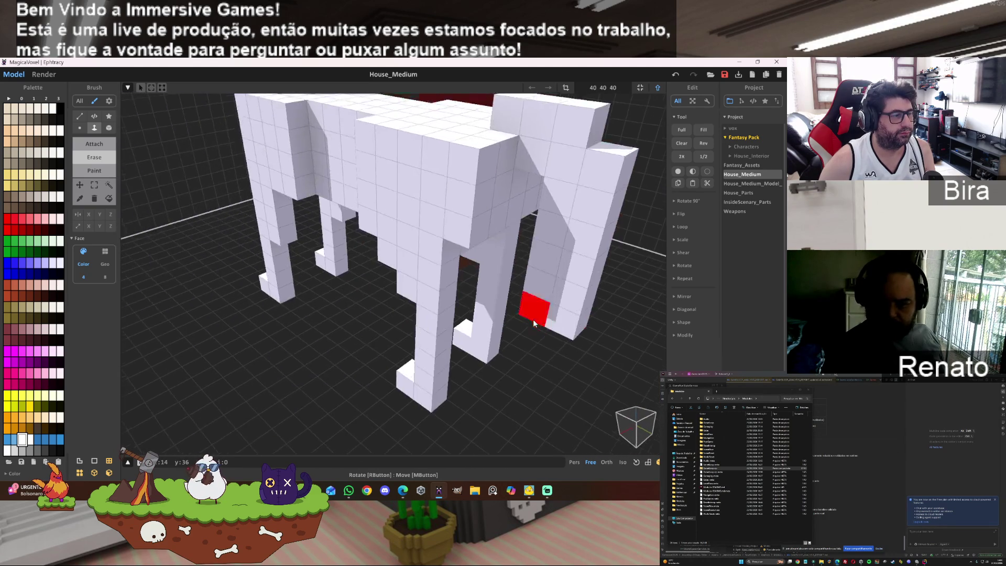
right_click_drag(533, 319, 510, 297)
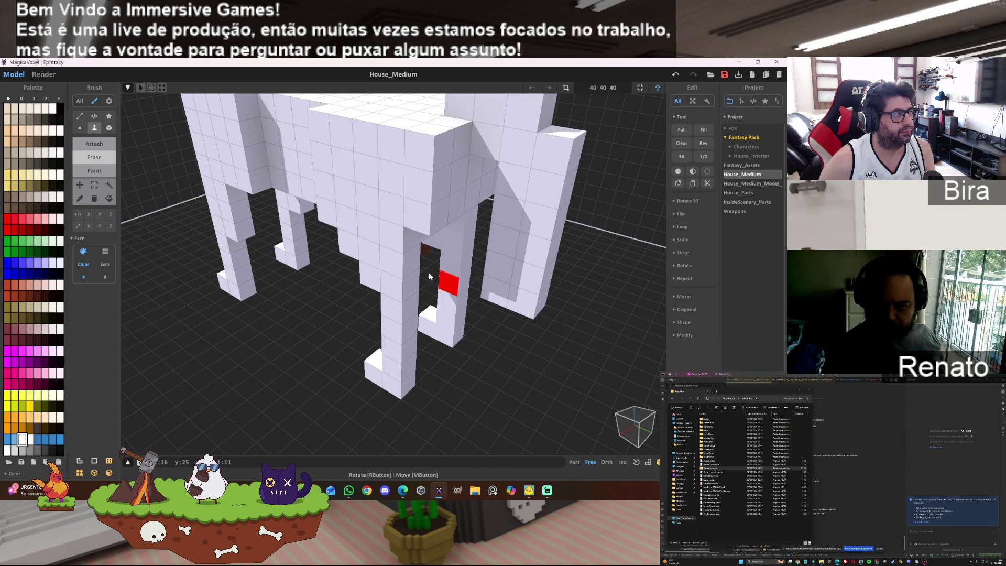
left_click(108, 127)
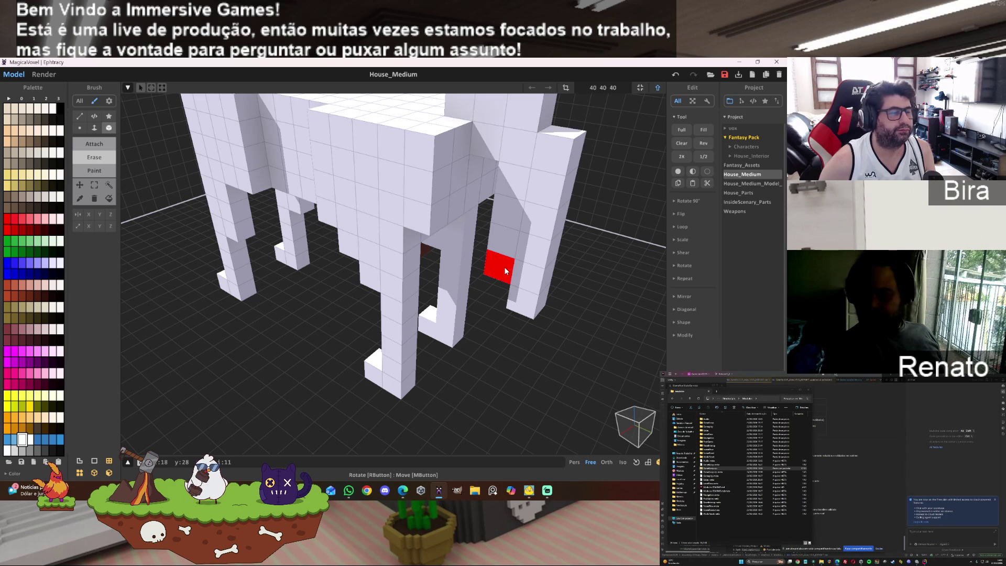
right_click_drag(557, 225, 631, 190)
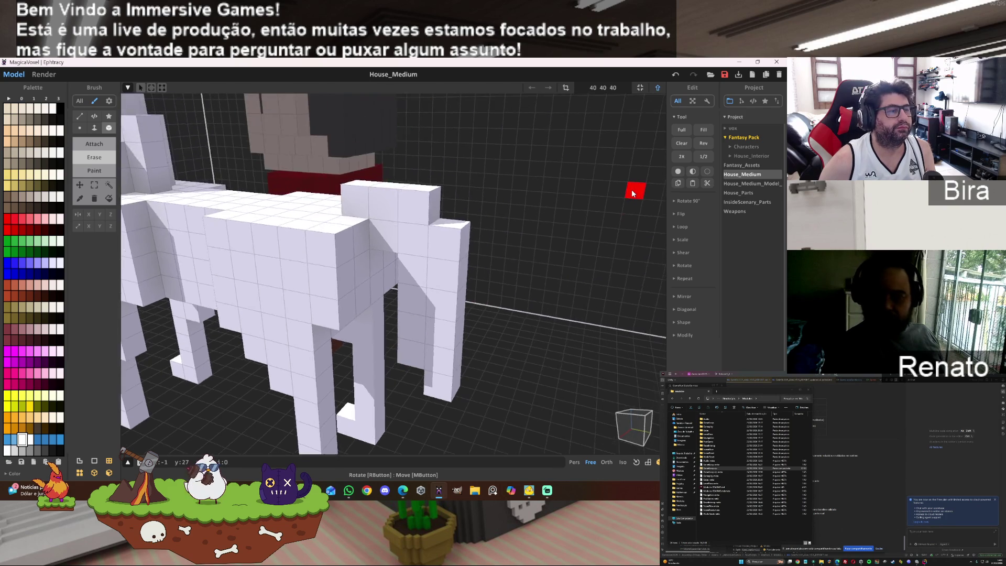
scroll(632, 188, "up", 3)
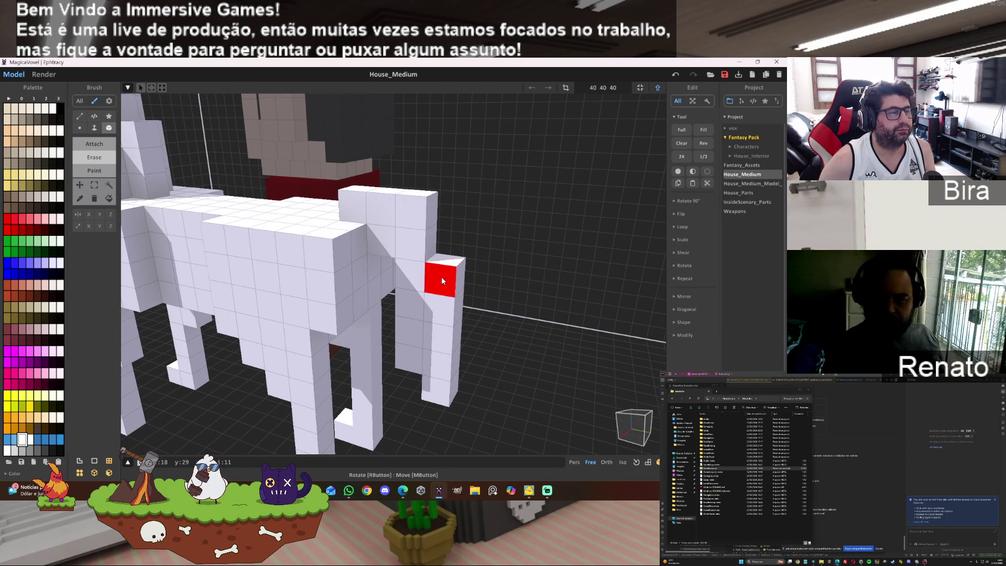
left_click_drag(443, 325, 443, 398)
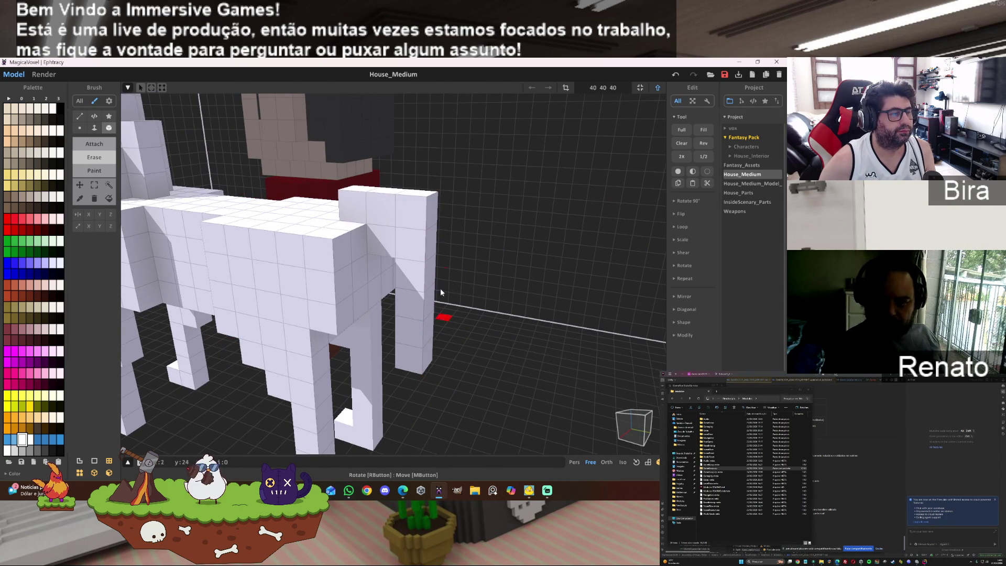
- Attach a one-voxel strip across the horse's back
mouse_move(555, 224)
right_mouse_down()
mouse_move(564, 209)
mouse_move(546, 214)
mouse_move(575, 175)
mouse_move(570, 270)
right_mouse_up()
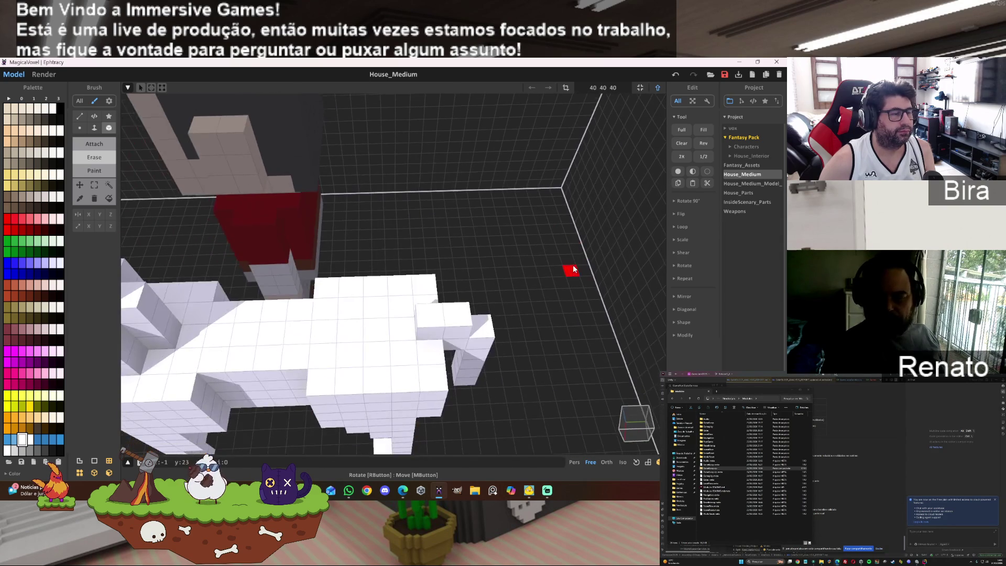
left_click_drag(397, 333, 348, 330)
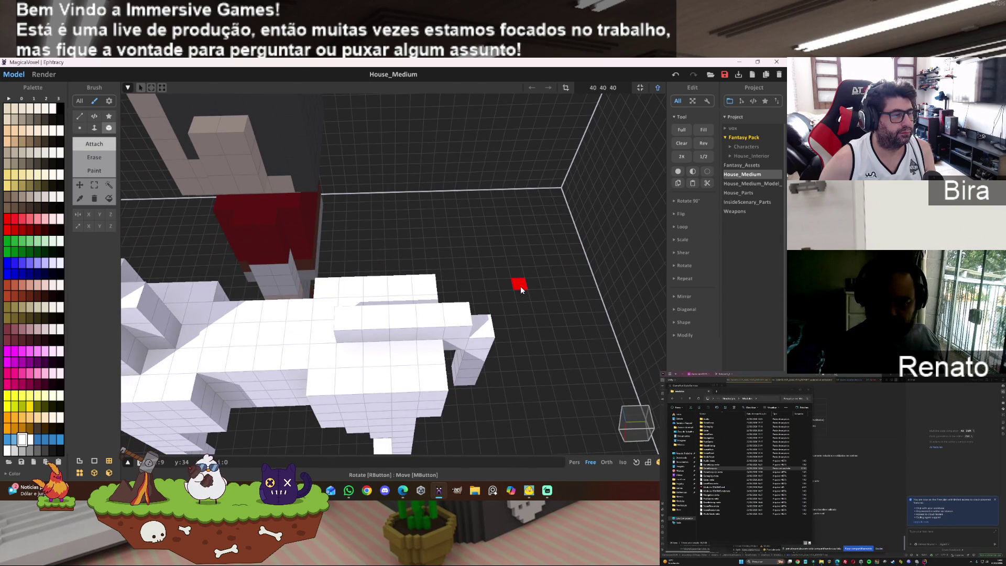
mouse_move(393, 276)
right_mouse_down()
mouse_move(265, 355)
mouse_move(255, 377)
mouse_move(377, 363)
mouse_move(328, 291)
mouse_move(309, 294)
right_mouse_up()
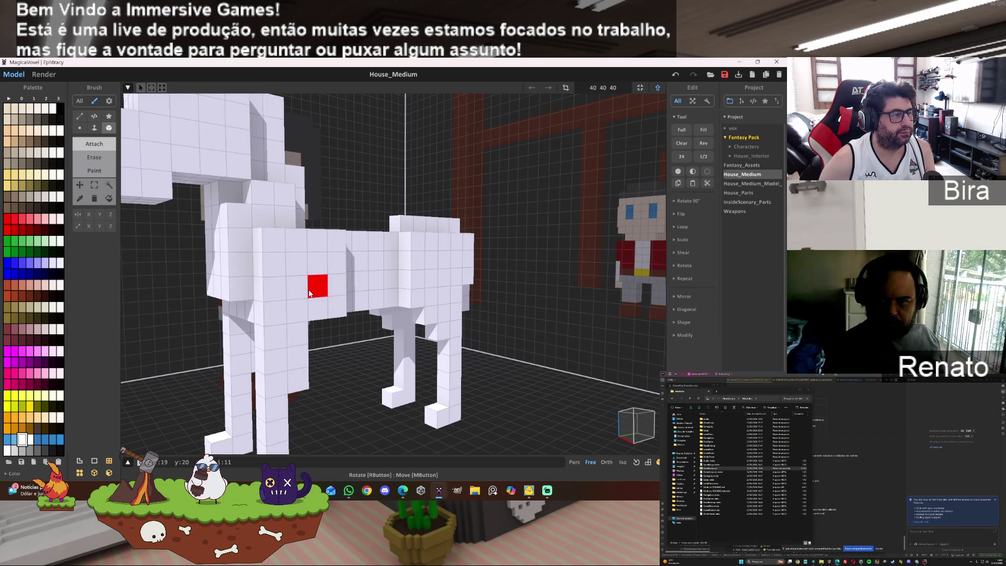
mouse_move(478, 270)
right_mouse_down()
mouse_move(438, 247)
mouse_move(467, 270)
right_mouse_up()
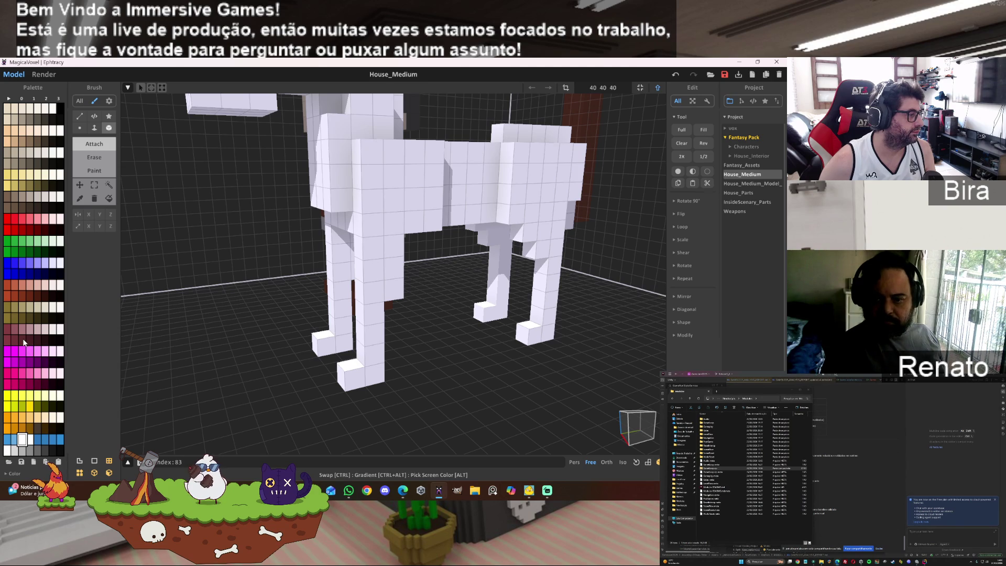
- Fill the horse's body and remaining white leg dark red
left_click(109, 198)
left_click(371, 204)
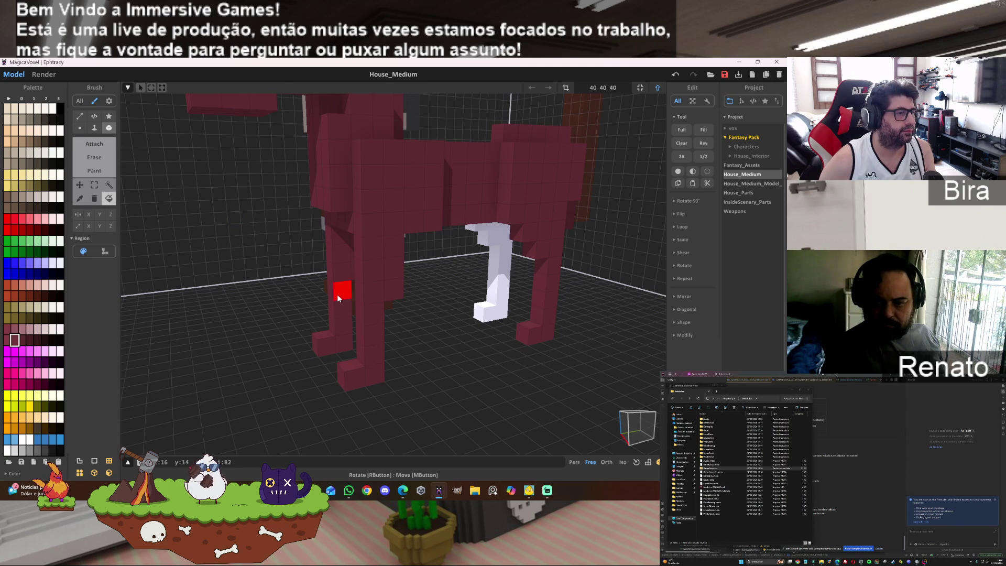
left_click(487, 235)
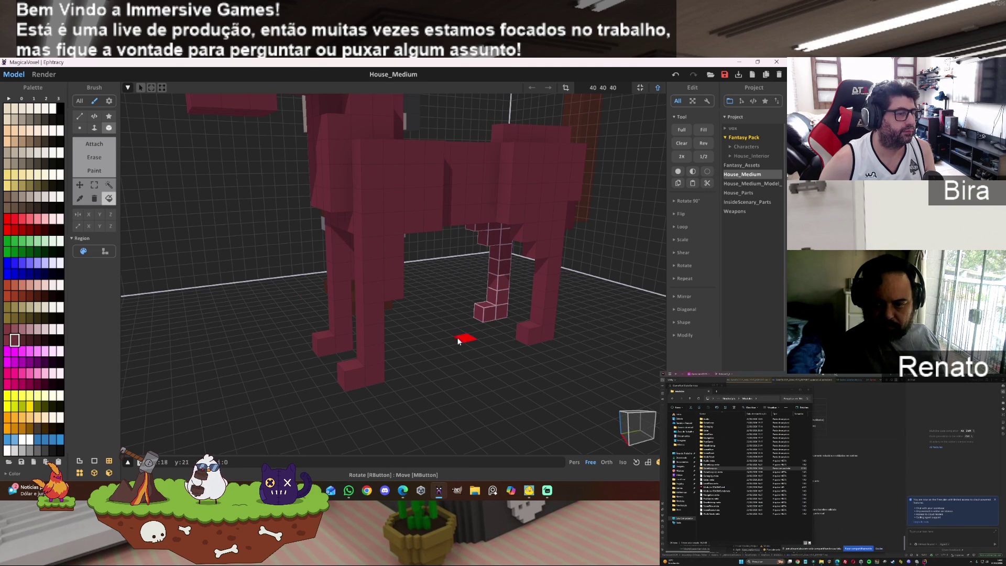
- Paint the front, back and front-left hooves black, plus a black strip along the back
left_click(94, 184)
right_click_drag(289, 225, 305, 245)
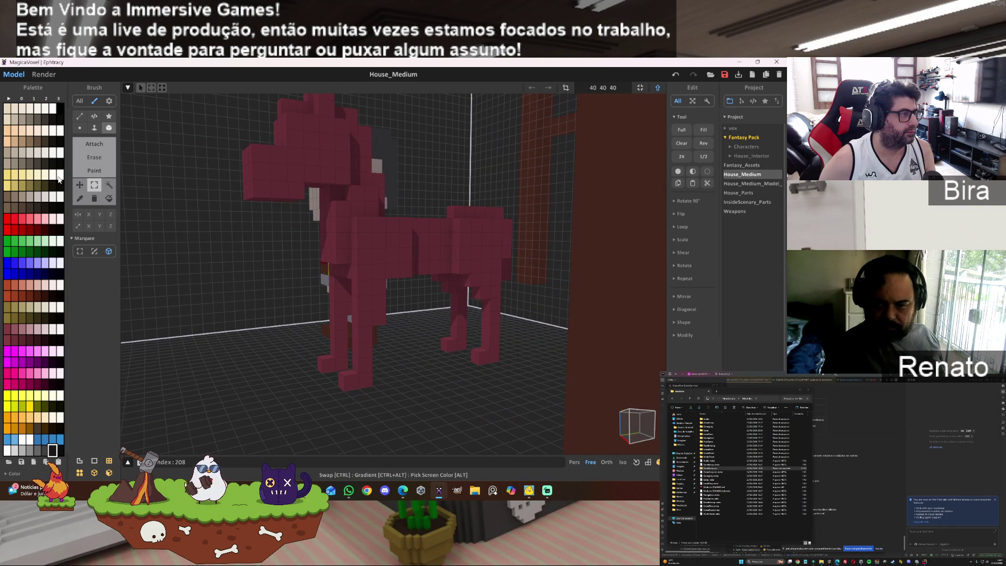
left_click(97, 171)
left_click(351, 381)
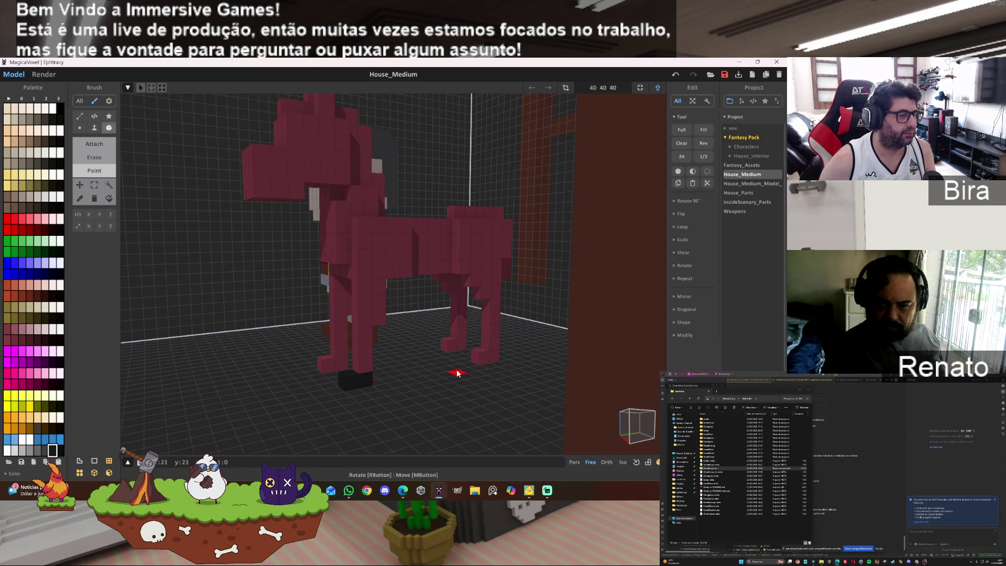
left_click(484, 355)
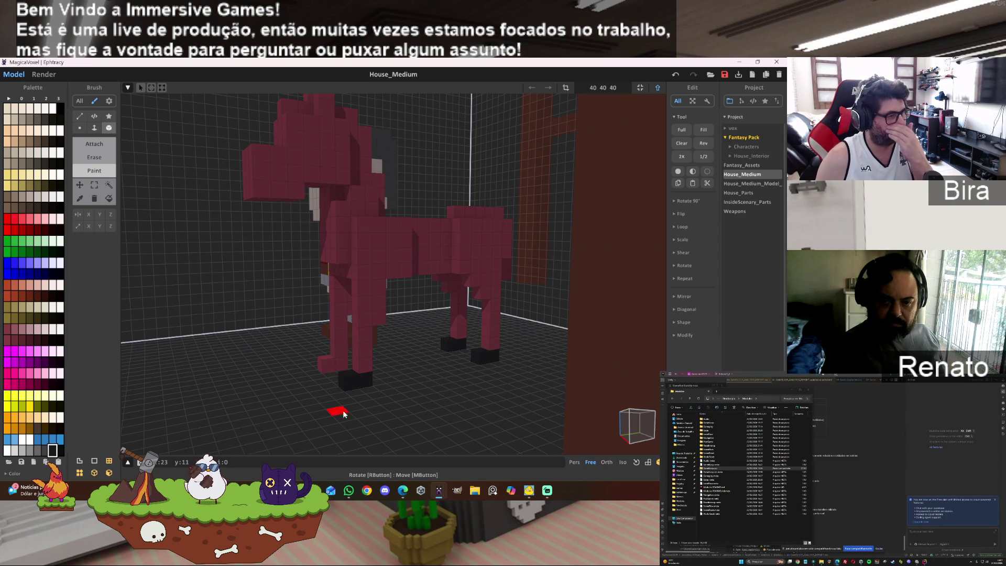
left_click(337, 362)
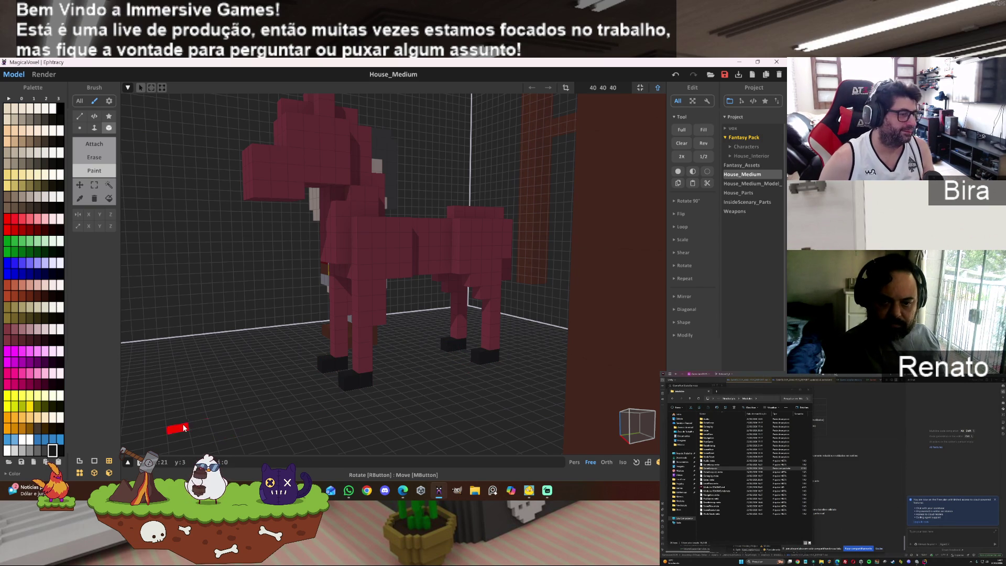
mouse_move(475, 353)
right_mouse_down()
mouse_move(470, 299)
mouse_move(438, 378)
right_mouse_up()
mouse_move(294, 284)
left_mouse_down()
mouse_move(354, 287)
mouse_move(370, 347)
left_mouse_up()
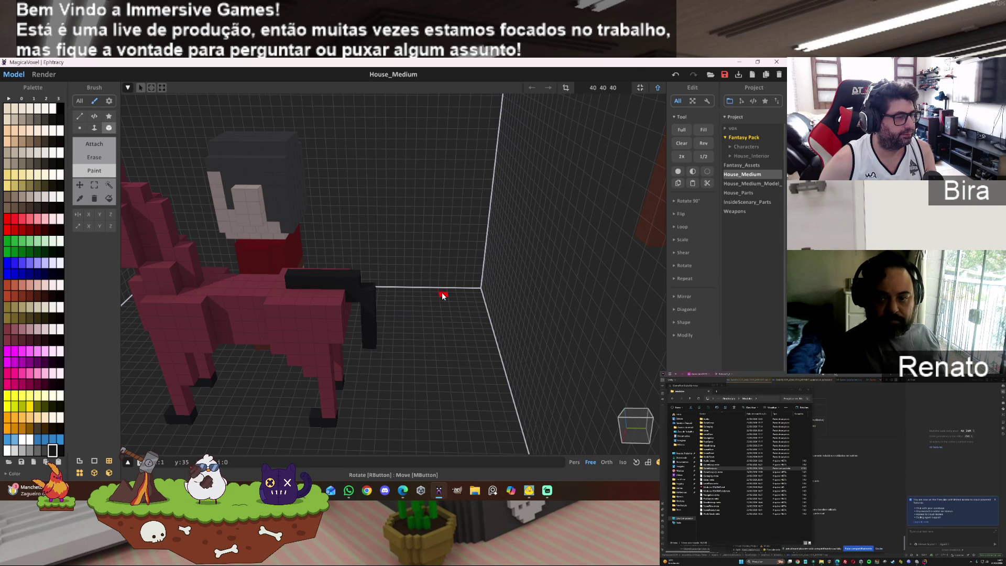
left_click(95, 184)
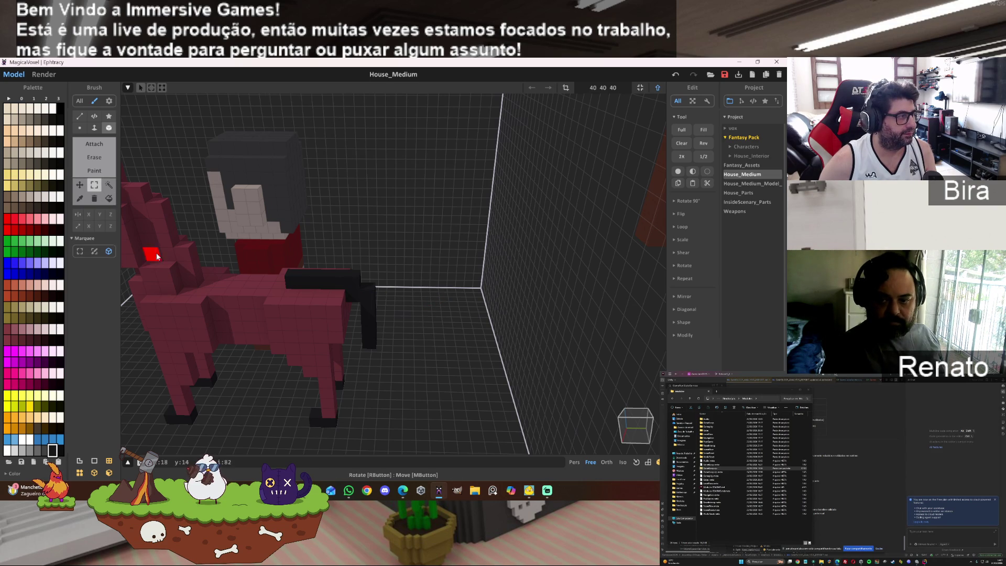
left_click(370, 365)
key("Delete")
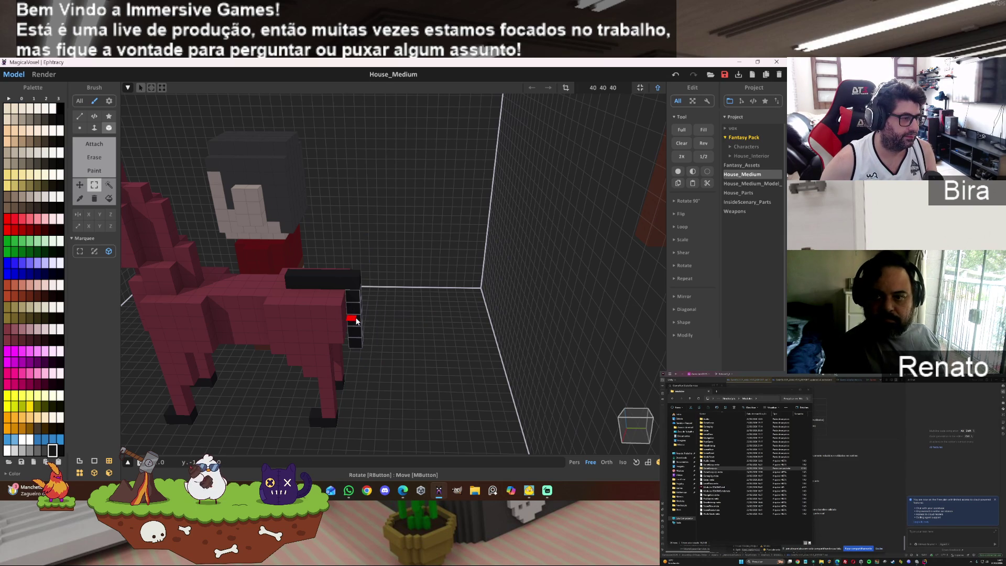
left_click(430, 327)
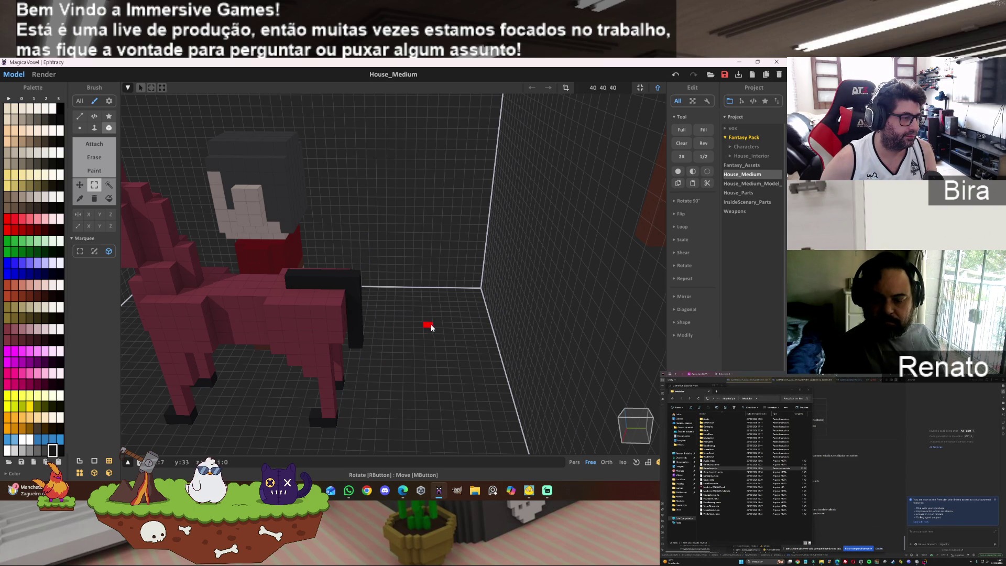
left_click(353, 281)
left_click(461, 281)
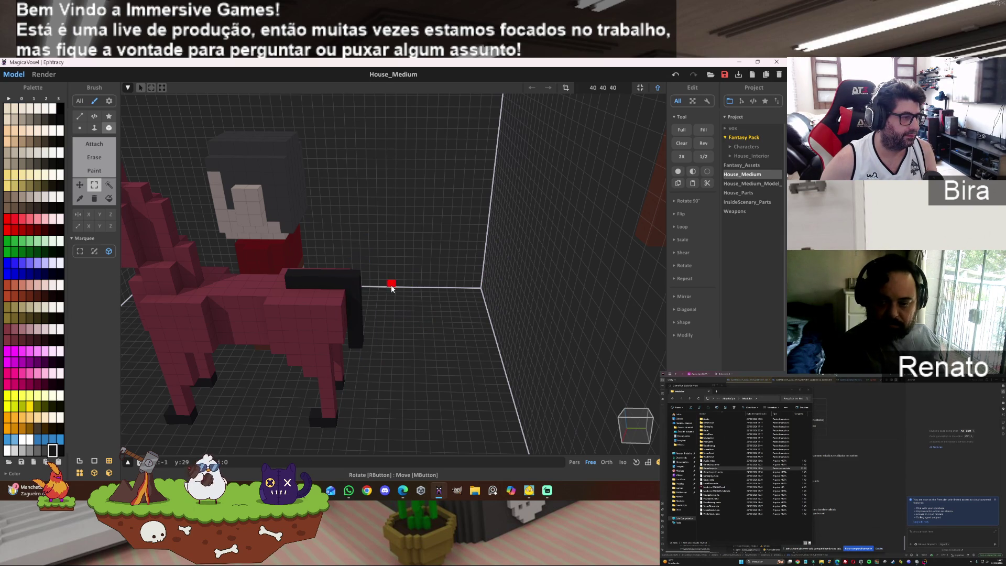
left_click(94, 157)
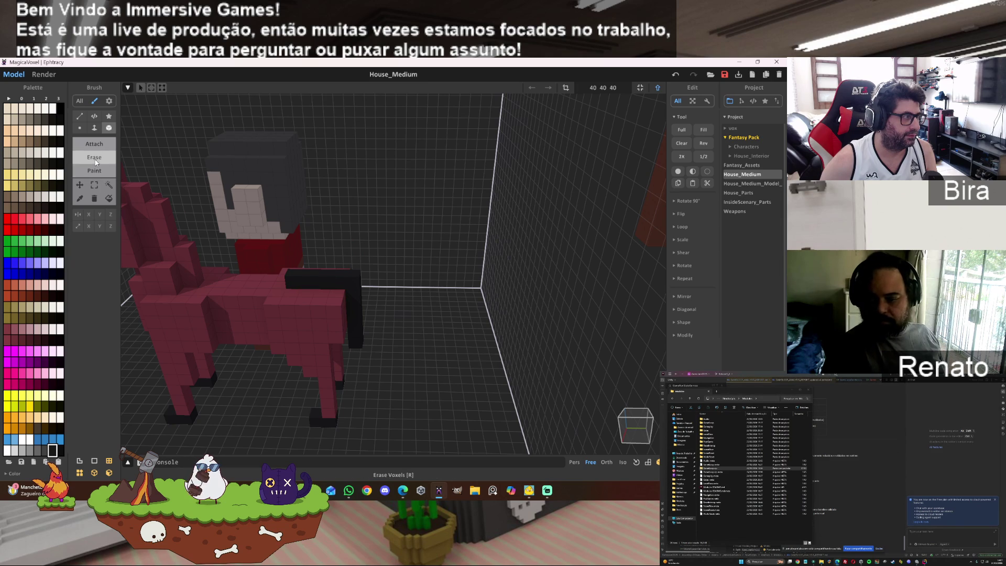
left_click(362, 287)
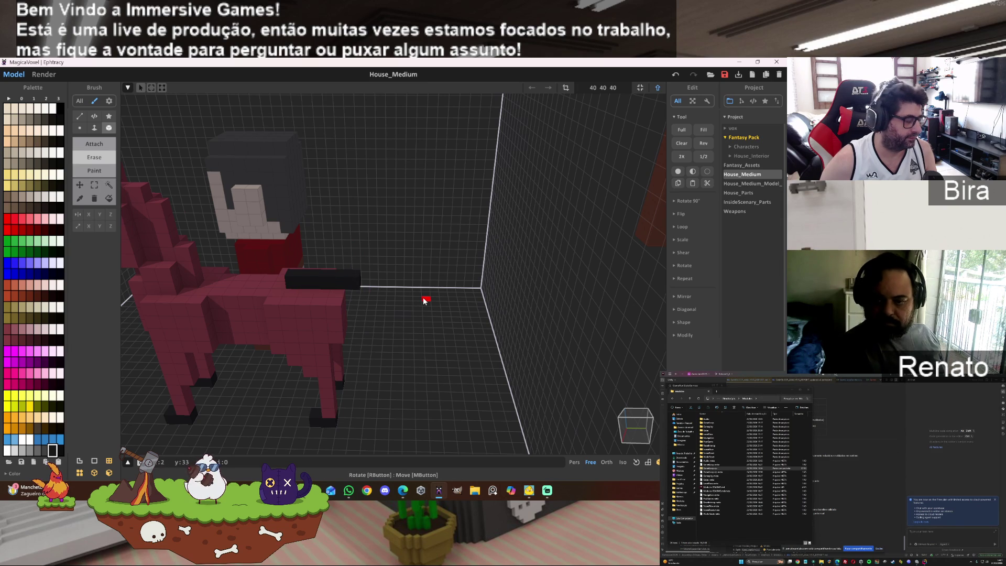
key("ctrl+z")
left_click(354, 275)
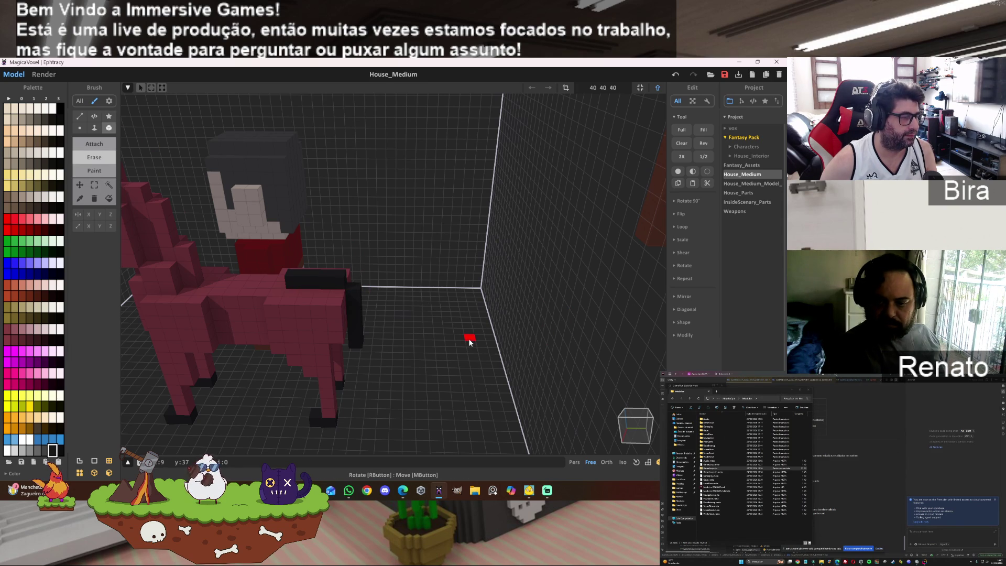
key("ctrl+z")
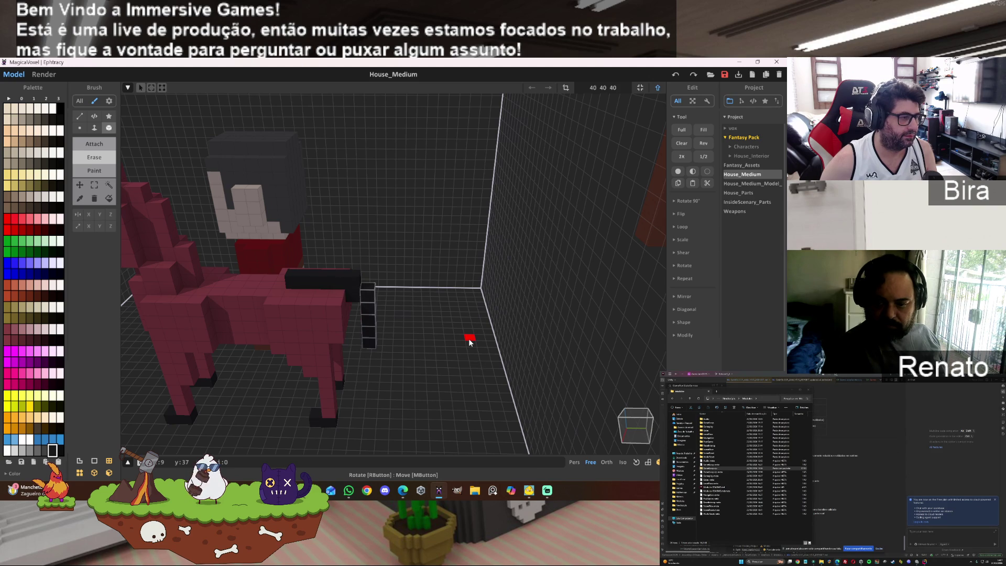
key("ctrl+z")
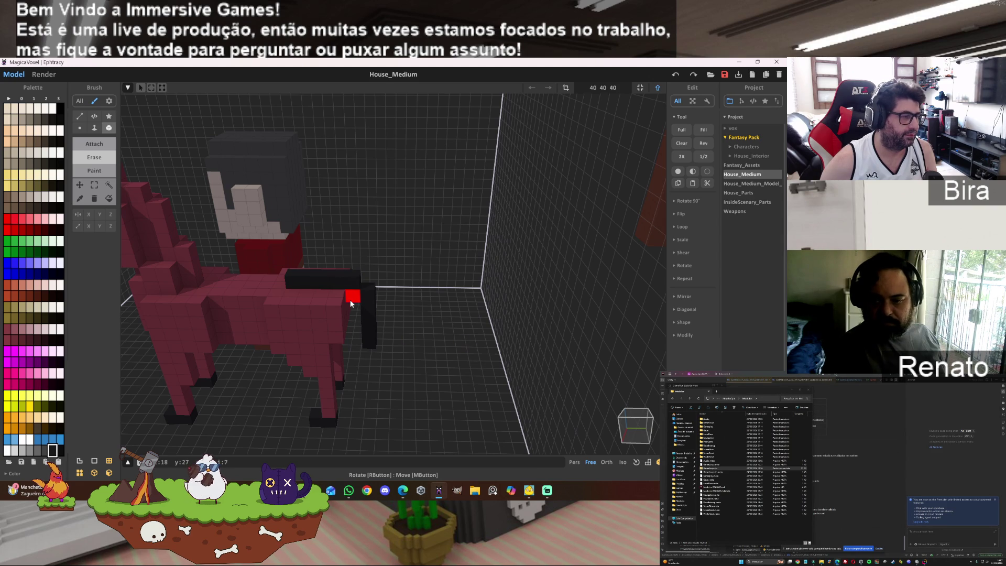
left_click(350, 300)
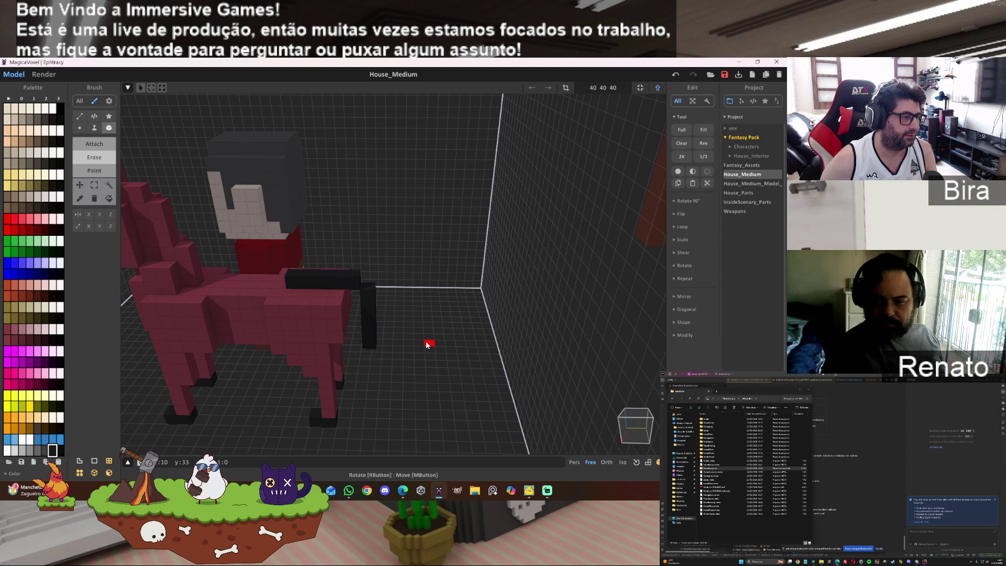
key("ctrl+z")
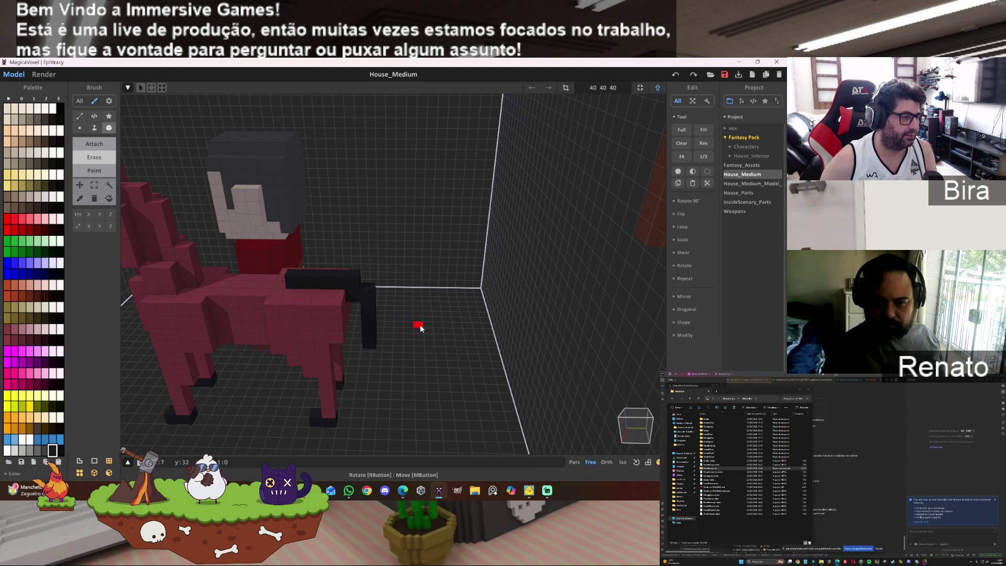
right_click_drag(418, 338, 466, 324)
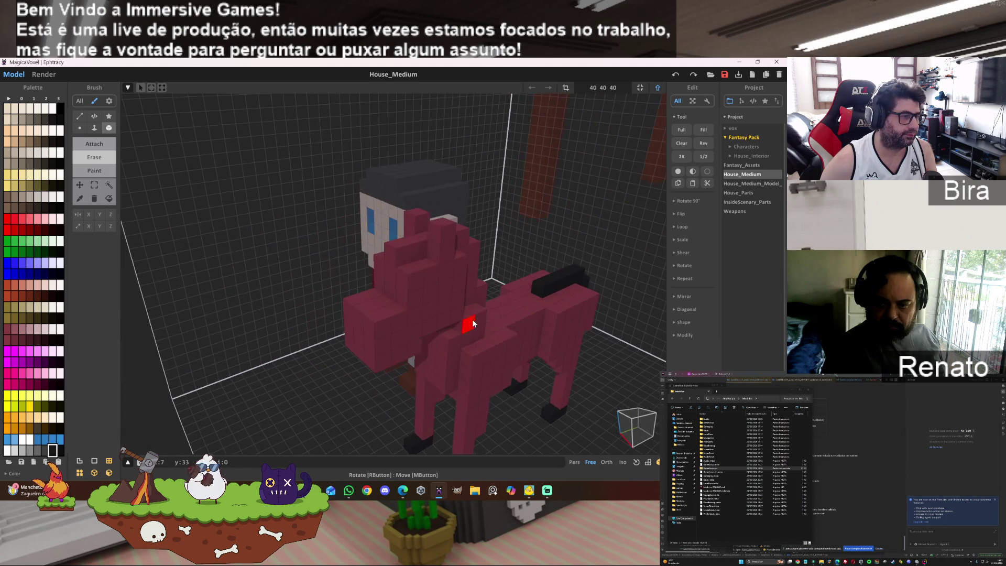
- Erase the top neck voxel and paint a black mane column down the neck
left_click(442, 225)
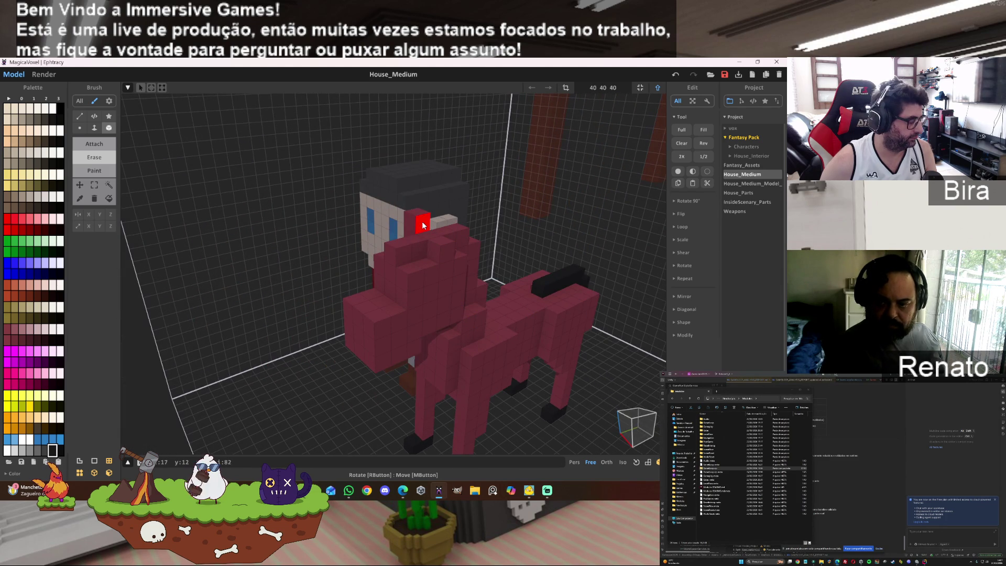
key("r")
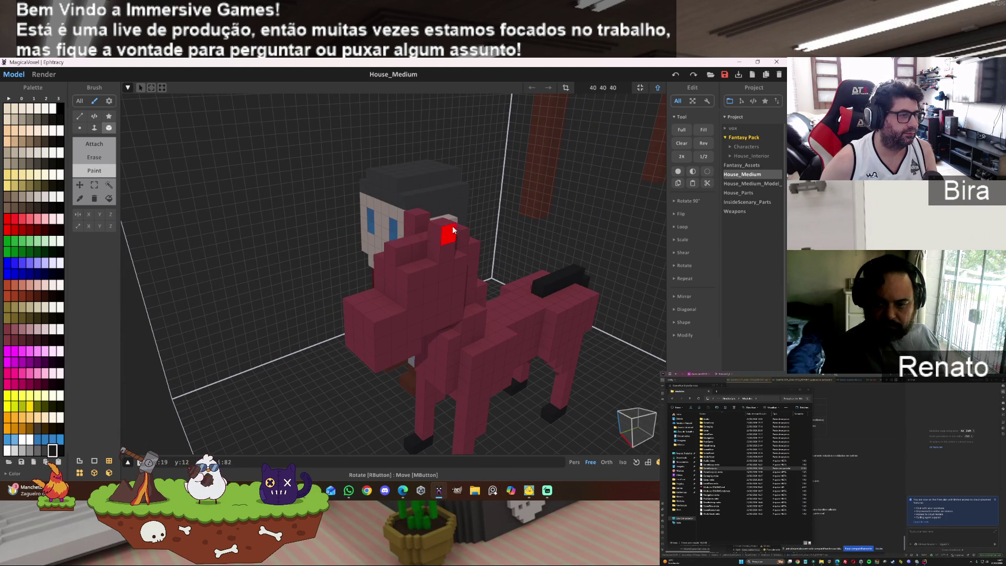
left_click(454, 230)
left_click(419, 219)
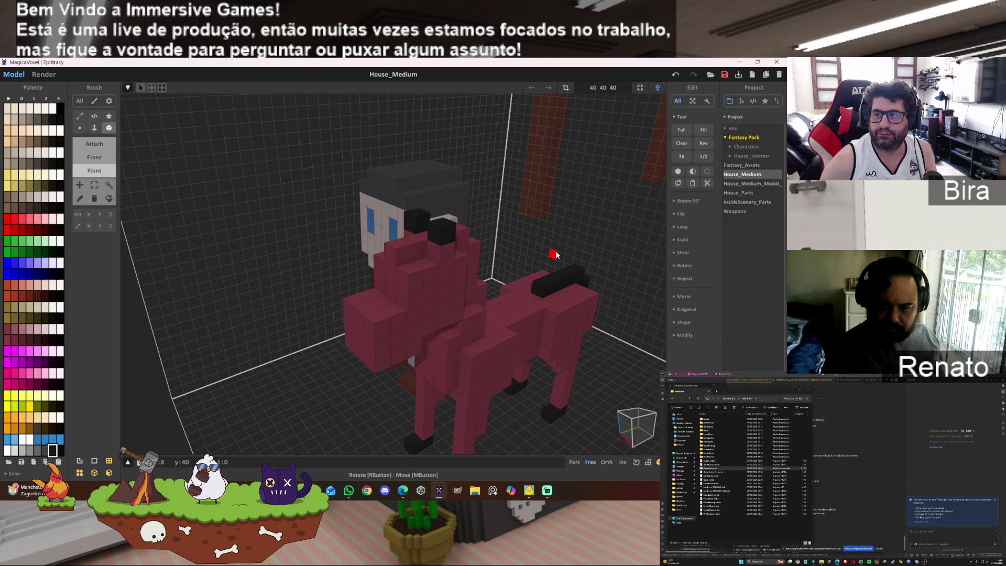
key("ctrl+z")
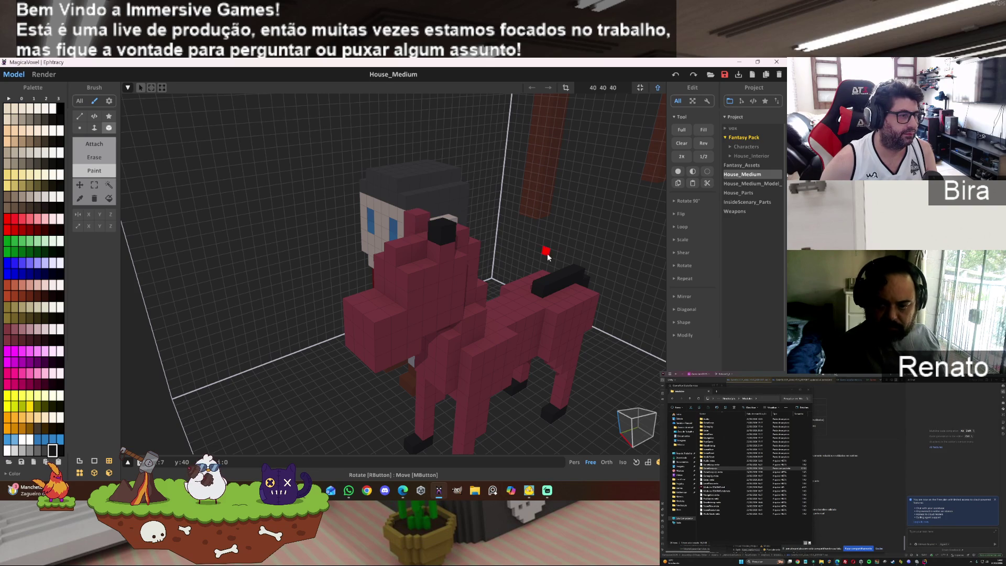
mouse_move(411, 235)
right_mouse_down()
mouse_move(507, 229)
mouse_move(459, 236)
mouse_move(411, 281)
right_mouse_up()
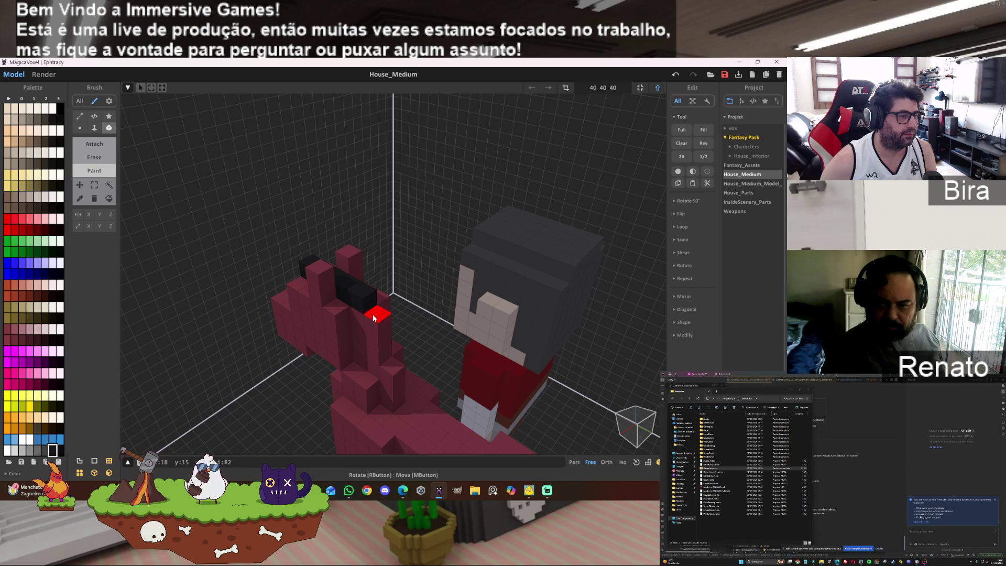
left_click_drag(377, 312, 378, 358)
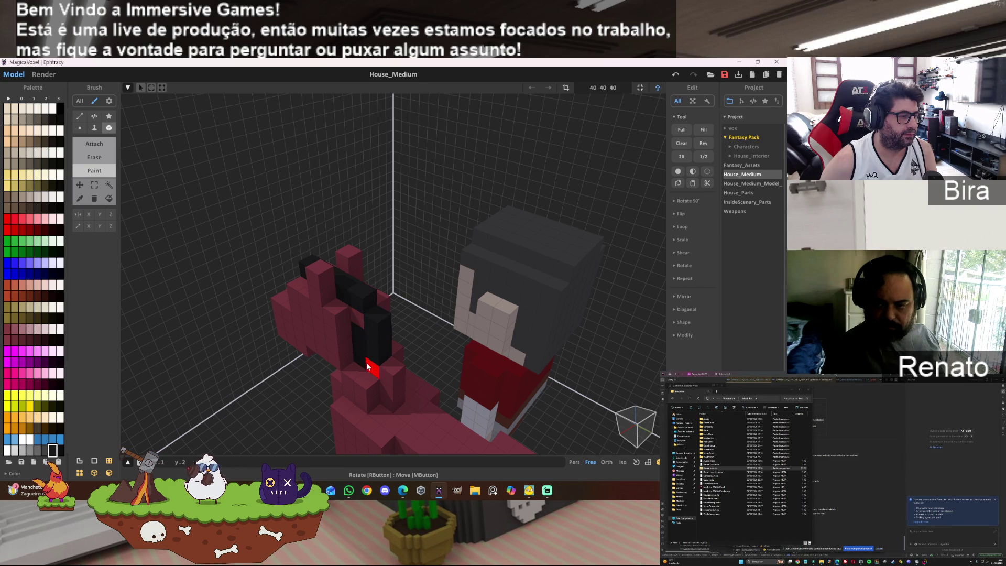
left_click_drag(390, 369, 393, 403)
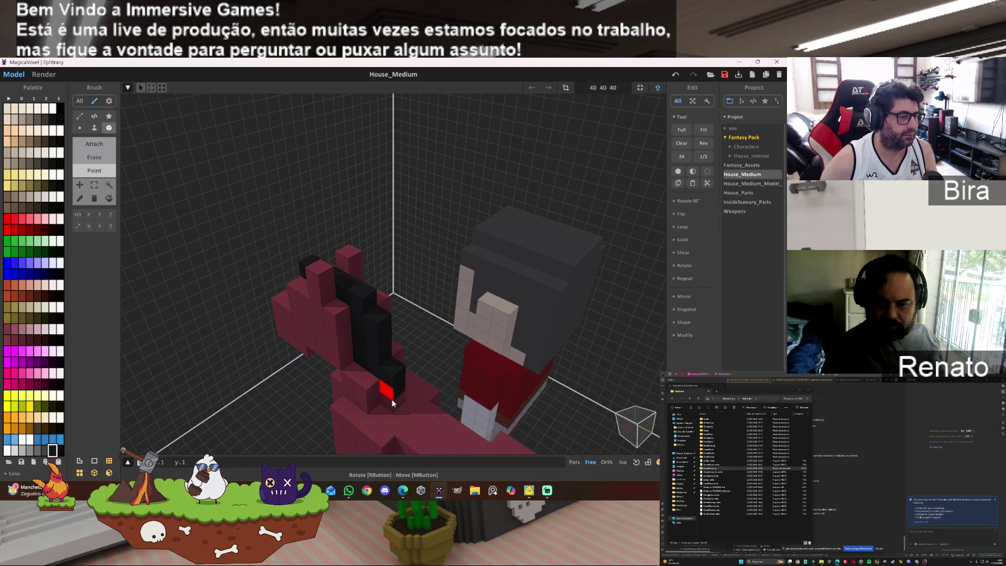
mouse_move(300, 364)
right_mouse_down()
mouse_move(404, 377)
mouse_move(476, 412)
mouse_move(460, 328)
mouse_move(423, 346)
right_mouse_up()
scroll(386, 372, "up", 3)
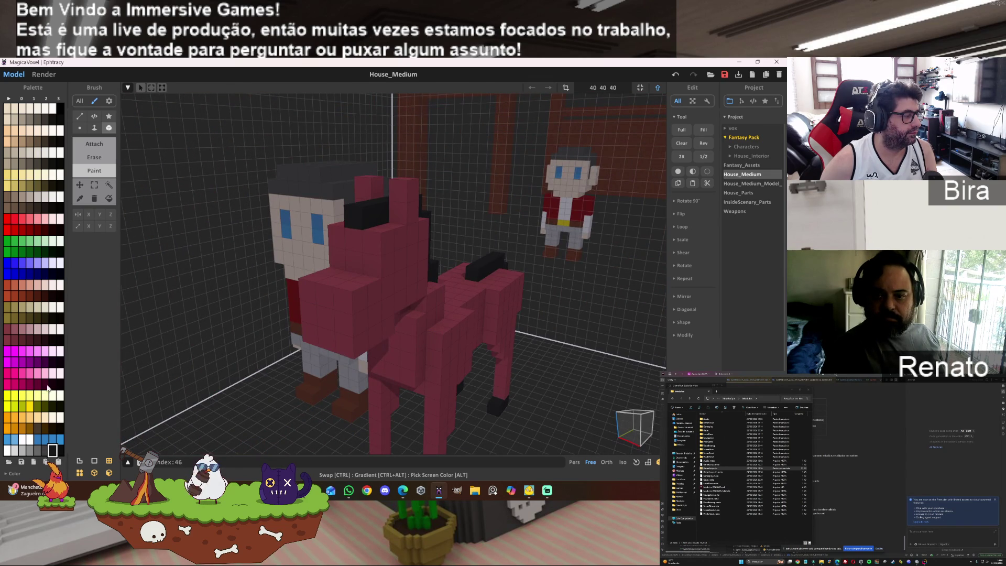
- Pick the dark colour from the model and paint the snout's lower and upper front black
left_click(30, 340)
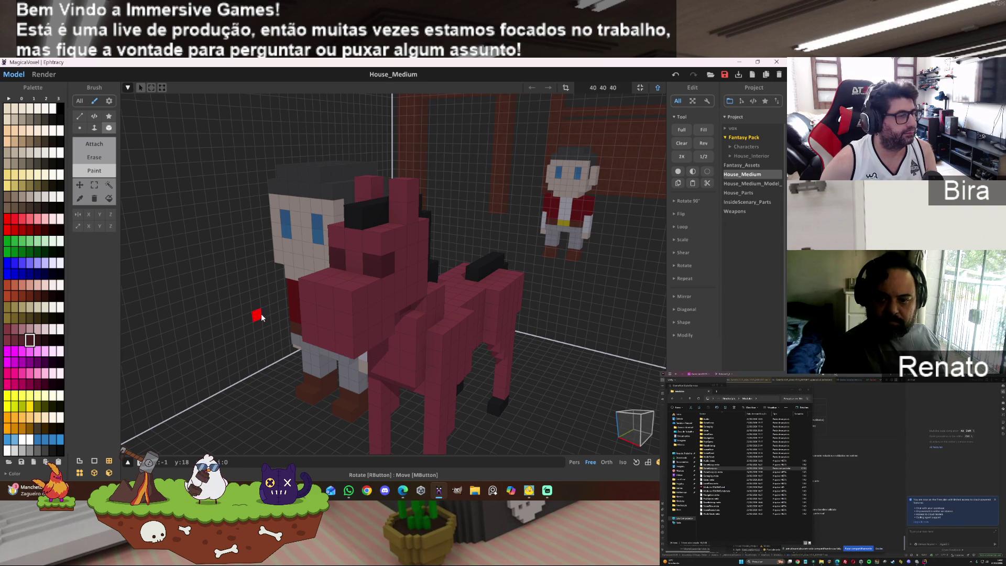
left_click(368, 210, "alt")
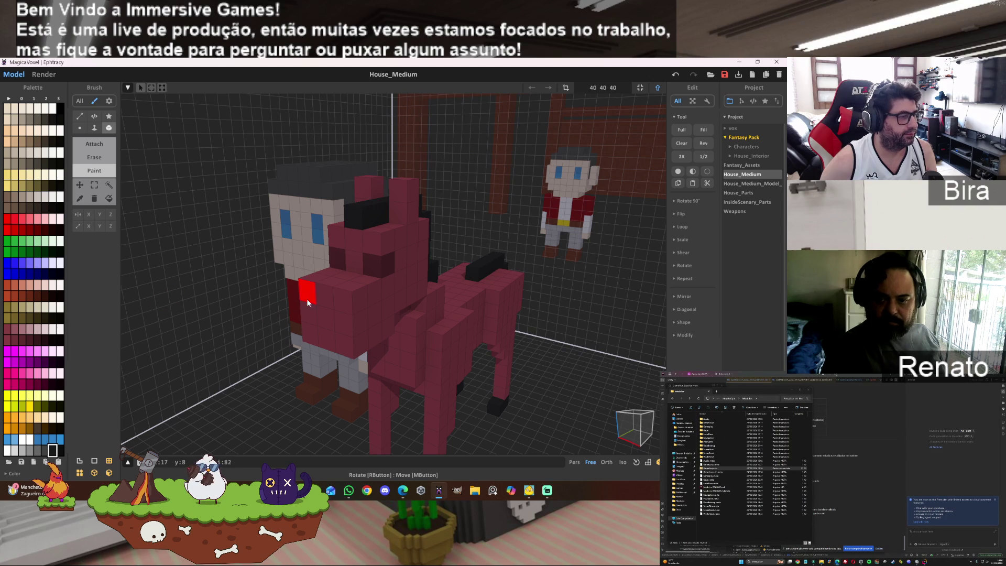
left_click_drag(313, 321, 374, 338)
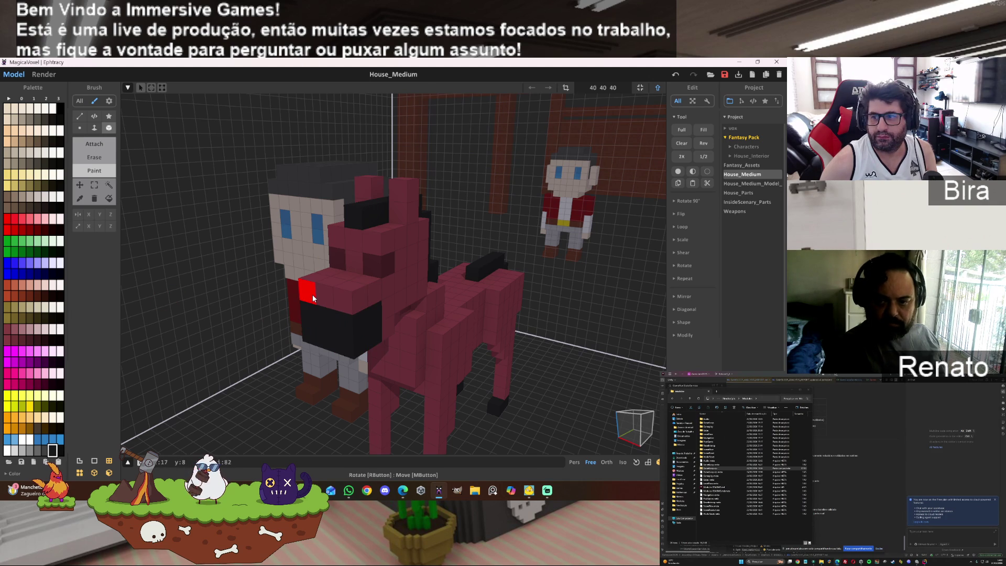
left_click_drag(313, 299, 352, 333)
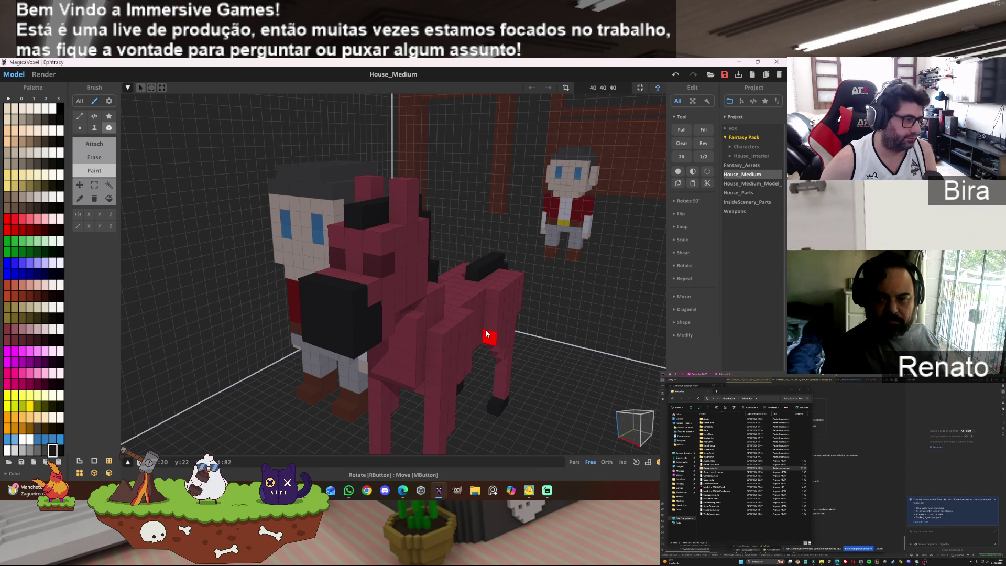
- Paint the snout's top and front faces dark grey from the palette
left_click(45, 450)
left_click(317, 281)
left_click(324, 313)
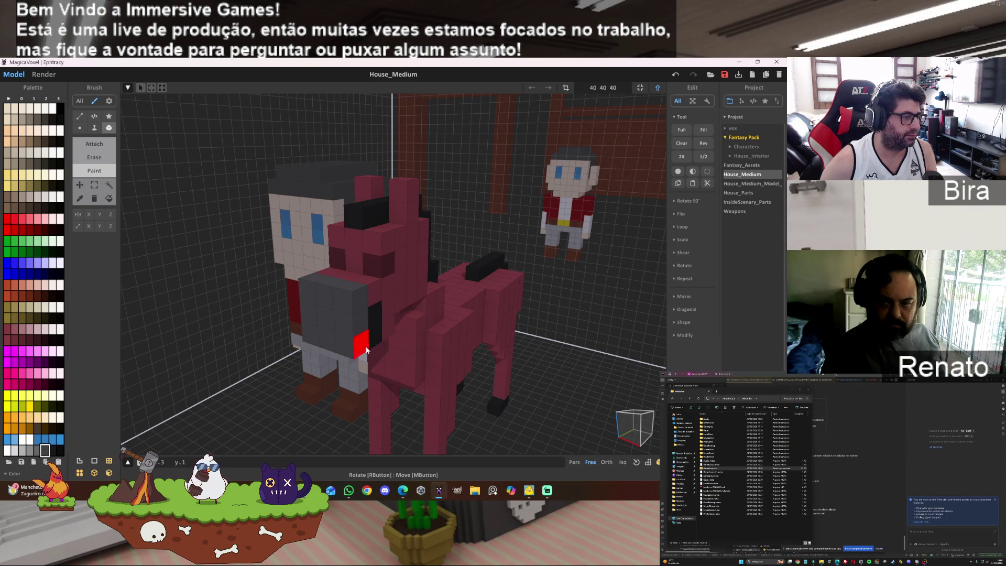
key("ctrl+z")
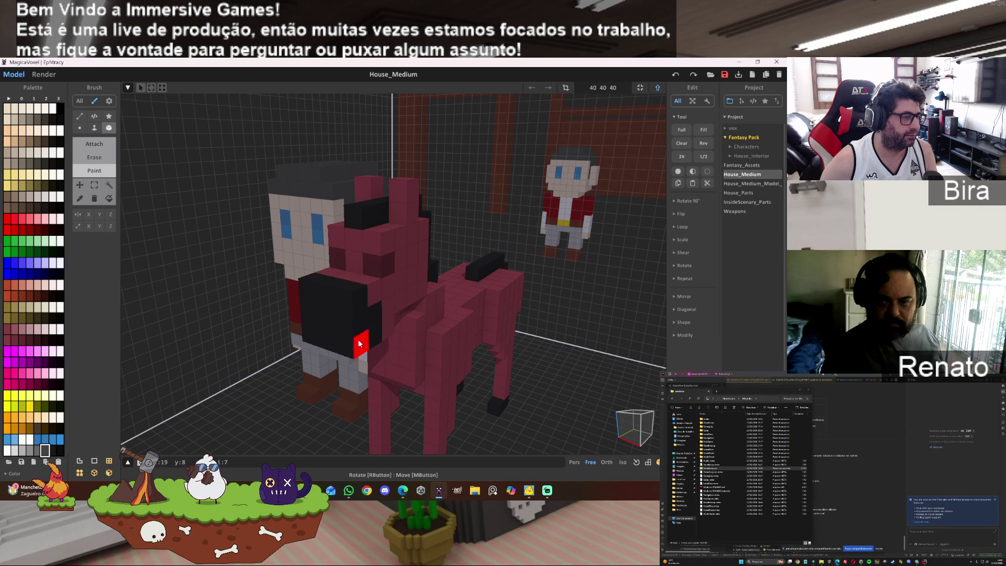
left_click(317, 319)
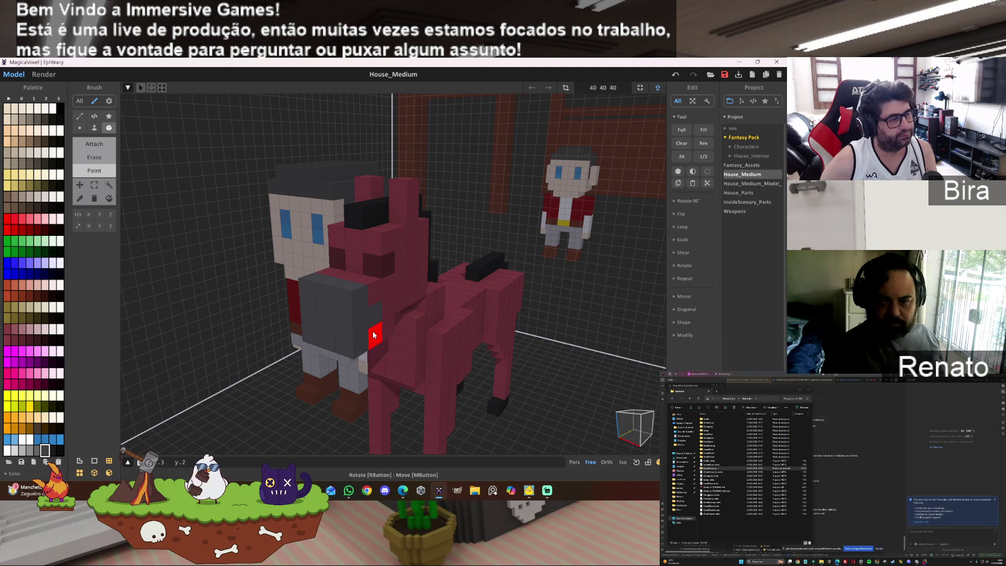
mouse_move(321, 360)
right_mouse_down()
mouse_move(294, 337)
mouse_move(271, 338)
mouse_move(296, 342)
right_mouse_up()
scroll(296, 342, "up", 3)
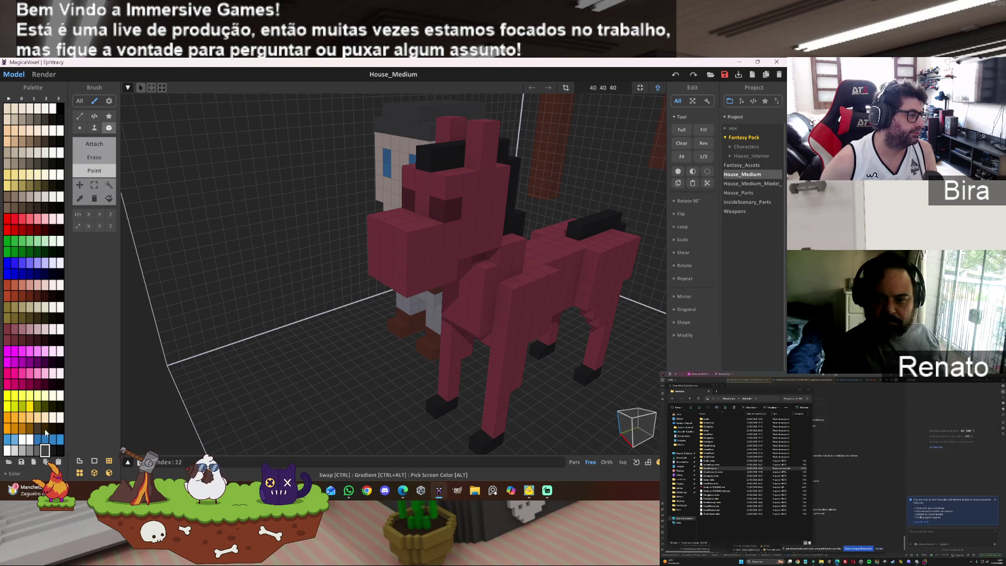
- Paint the horse's eye voxels white and bucket-fill the body dark red
left_click(23, 439)
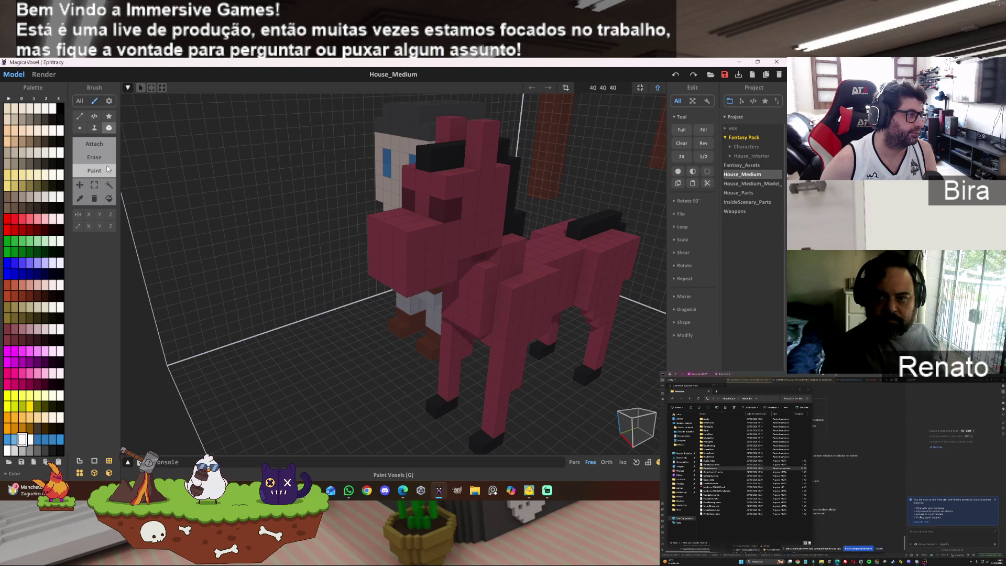
left_click(422, 203)
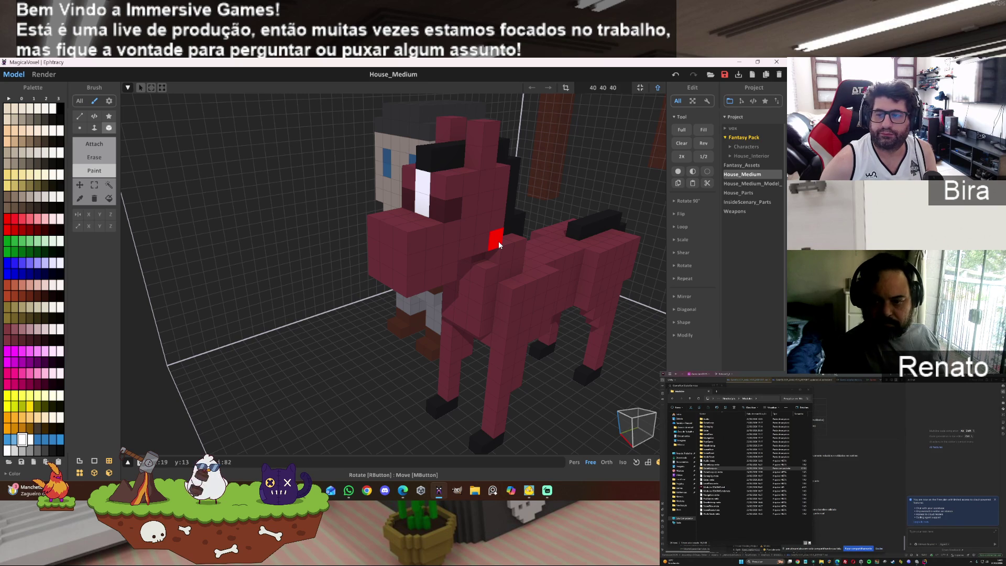
left_click(15, 342)
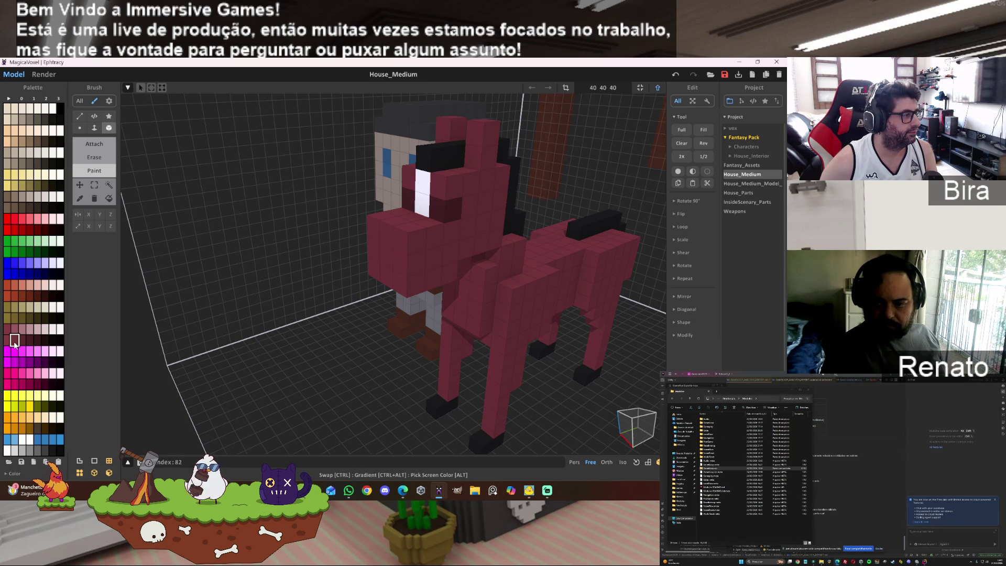
left_click(109, 198)
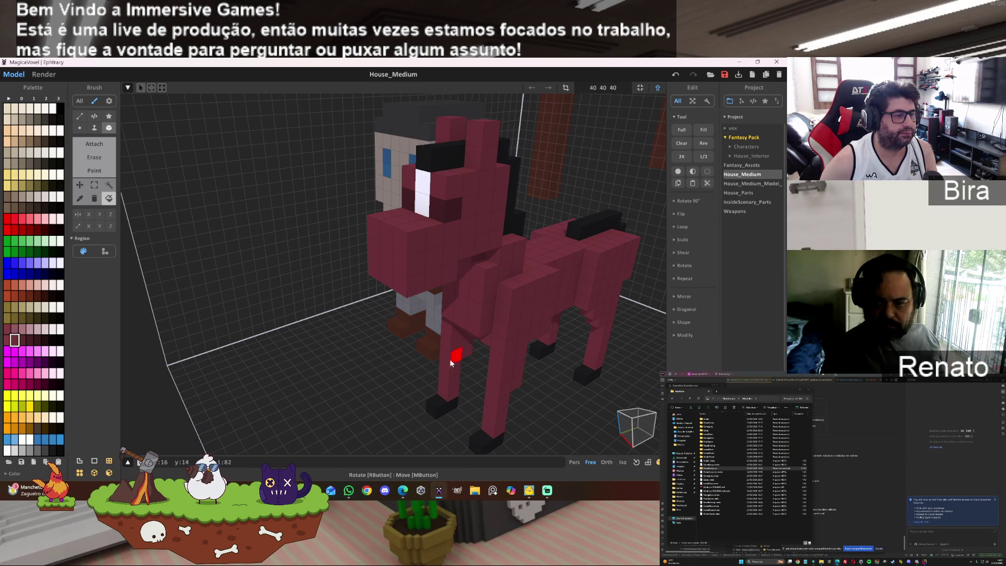
left_click(24, 341)
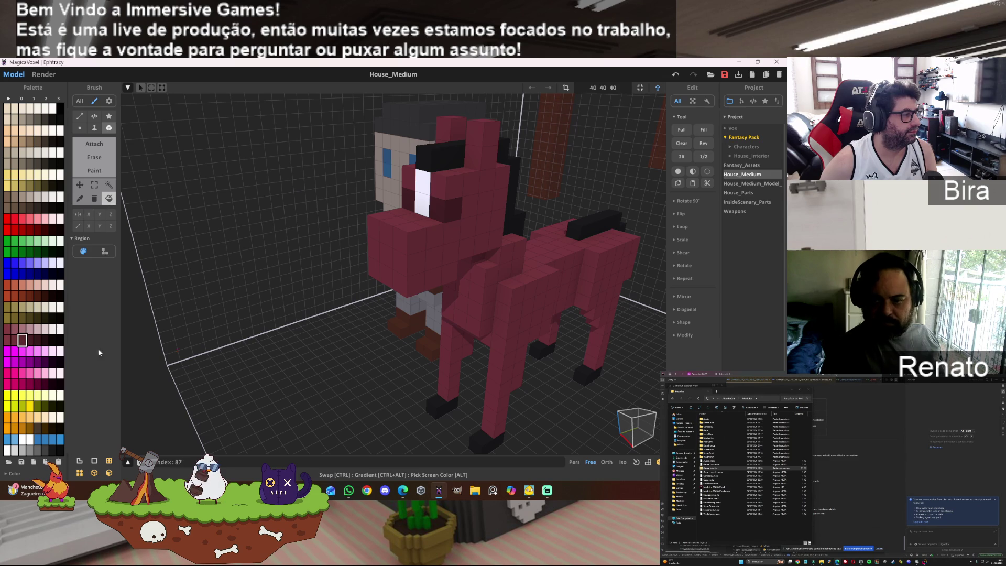
left_click(533, 322)
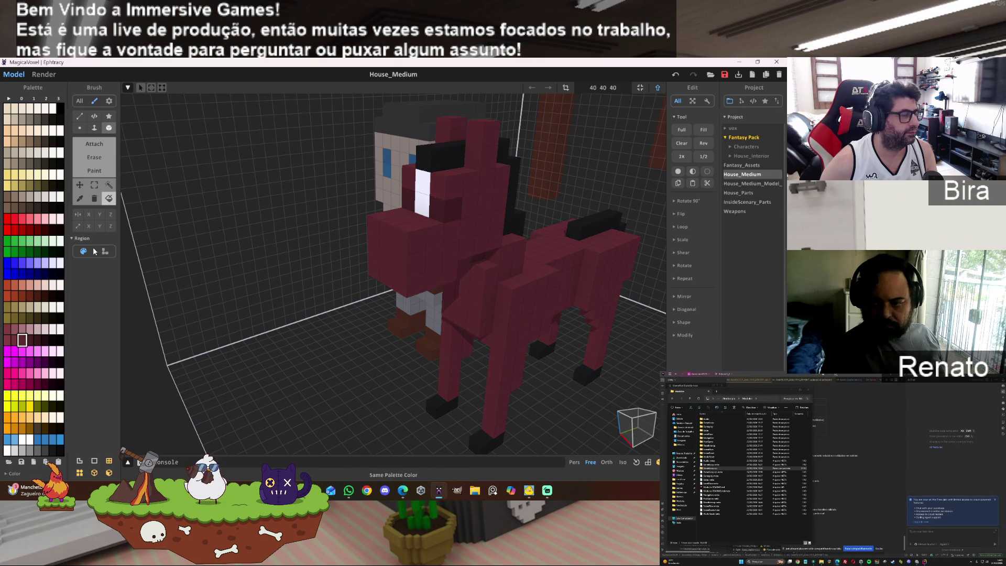
- Try orange-red and several brown shades on the body, settling on dark reddish brown
left_click(22, 296)
left_click(530, 291)
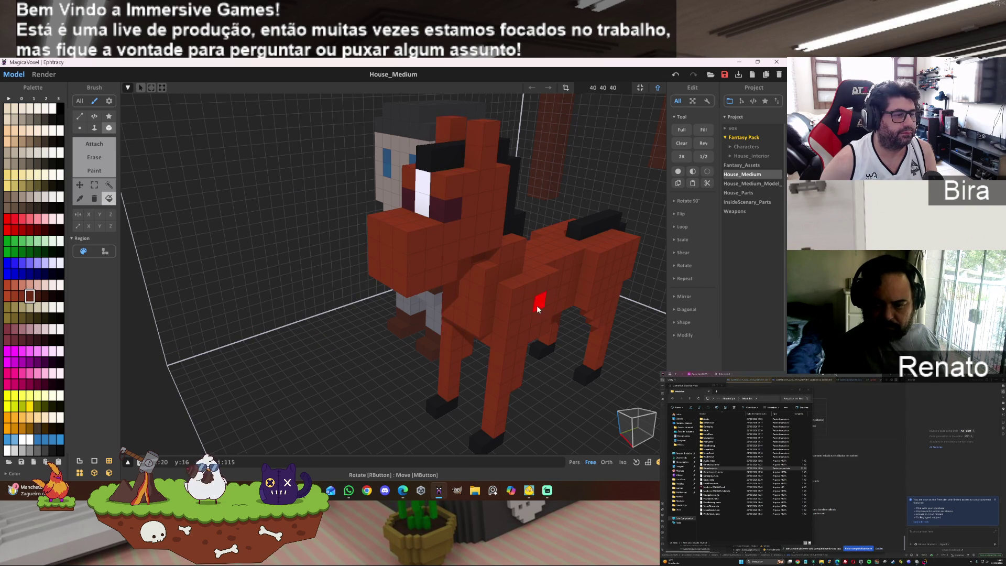
left_click(528, 303)
left_click(12, 297)
left_click(525, 319)
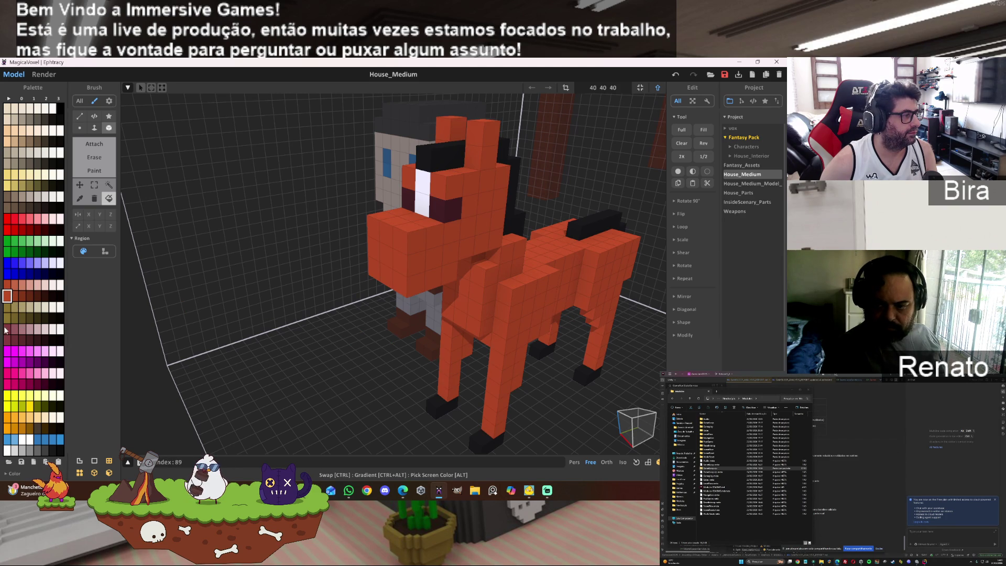
left_click(8, 285)
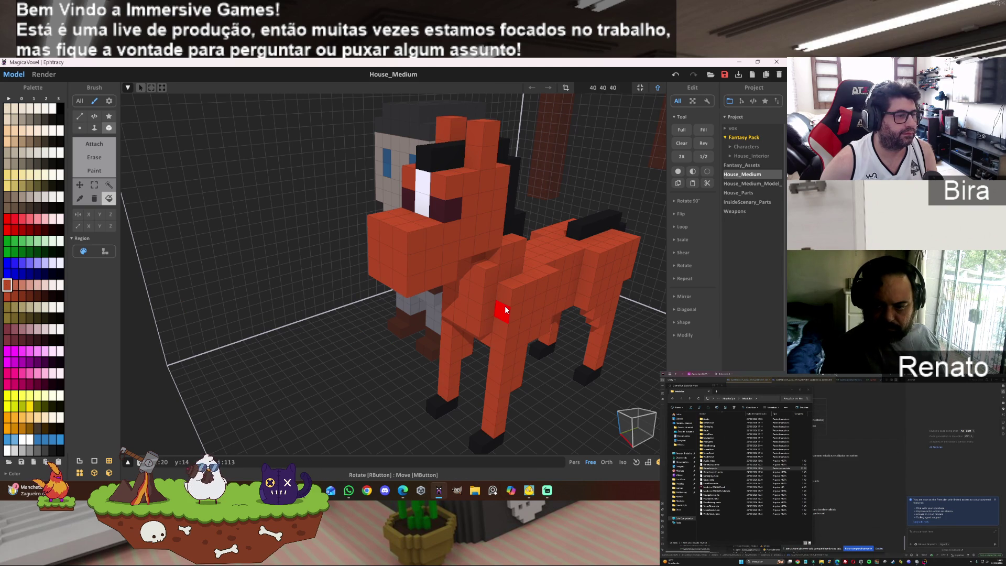
left_click(36, 298)
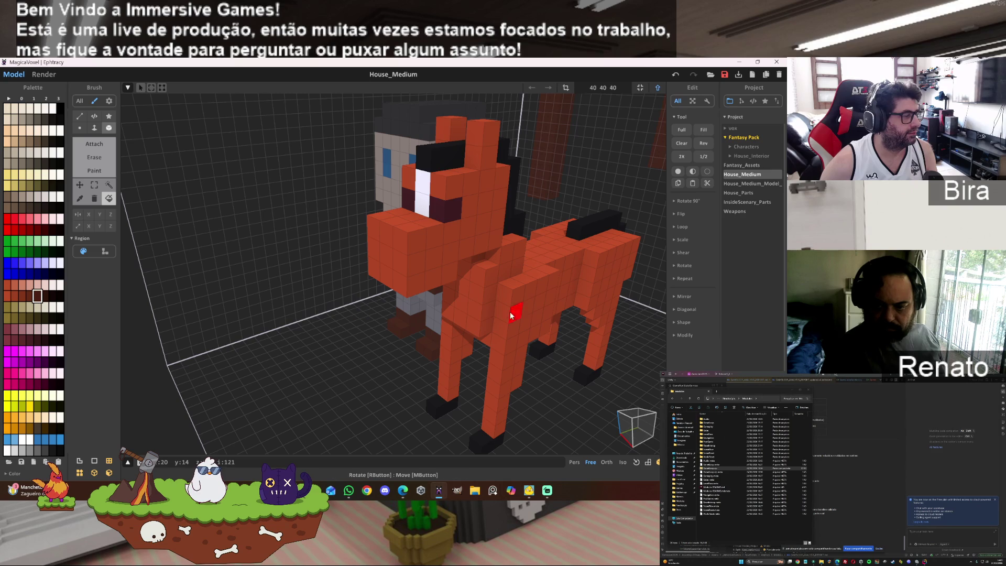
left_click(507, 361)
left_click(30, 296)
left_click(504, 315)
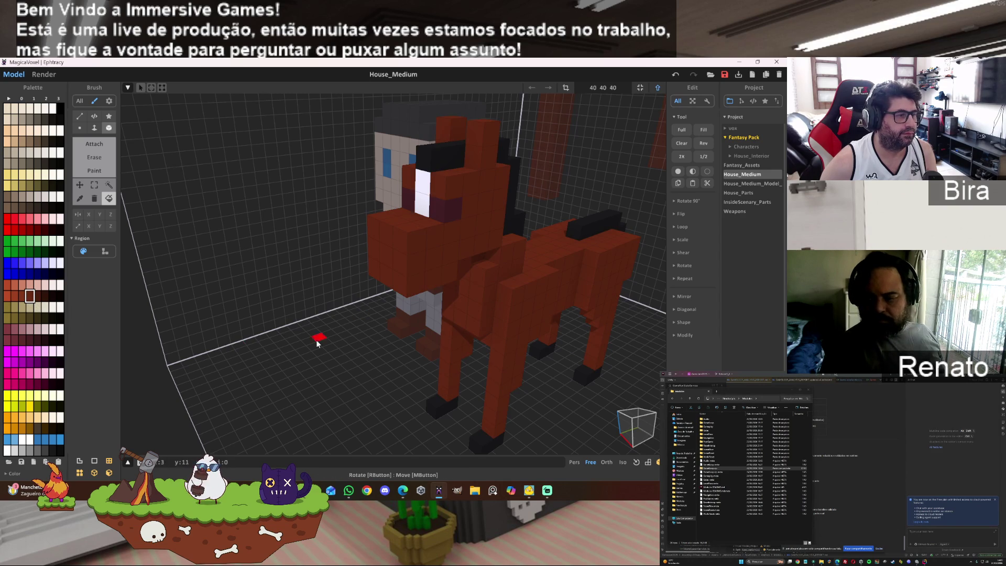
left_click(37, 296)
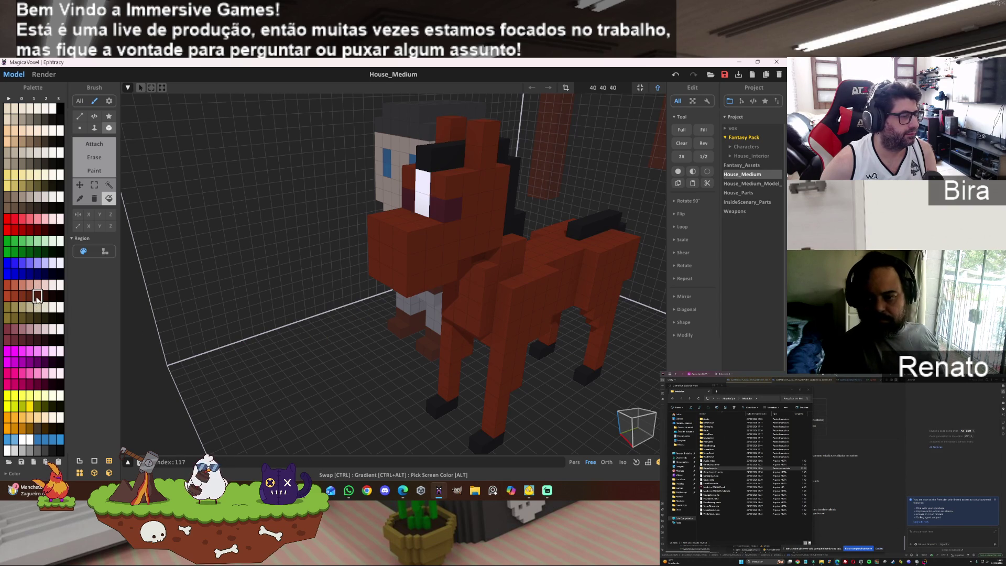
left_click(469, 315)
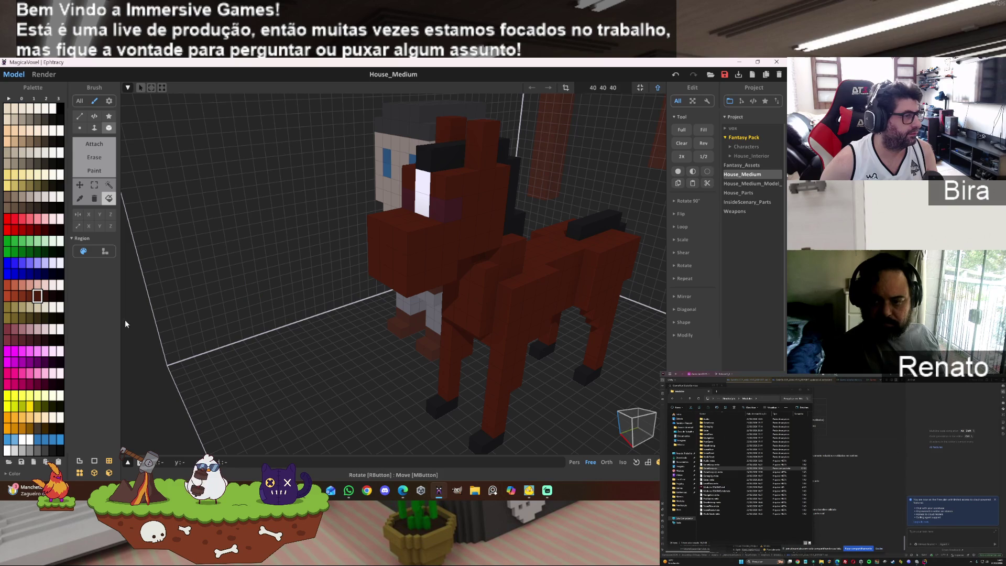
- Paint black around the eye, erase the stray black voxels, then resume painting with white
left_click(53, 450)
left_click(442, 206)
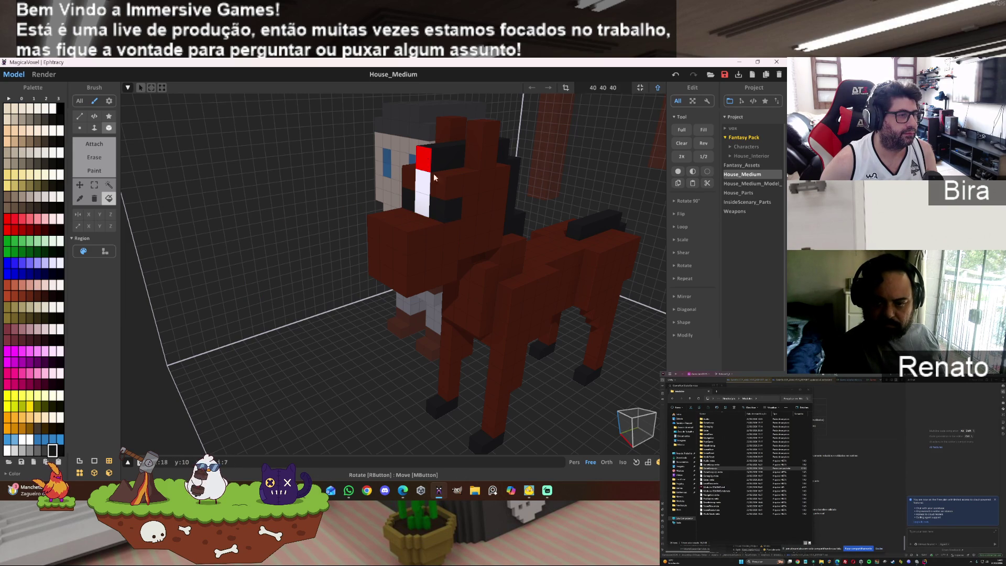
key("e")
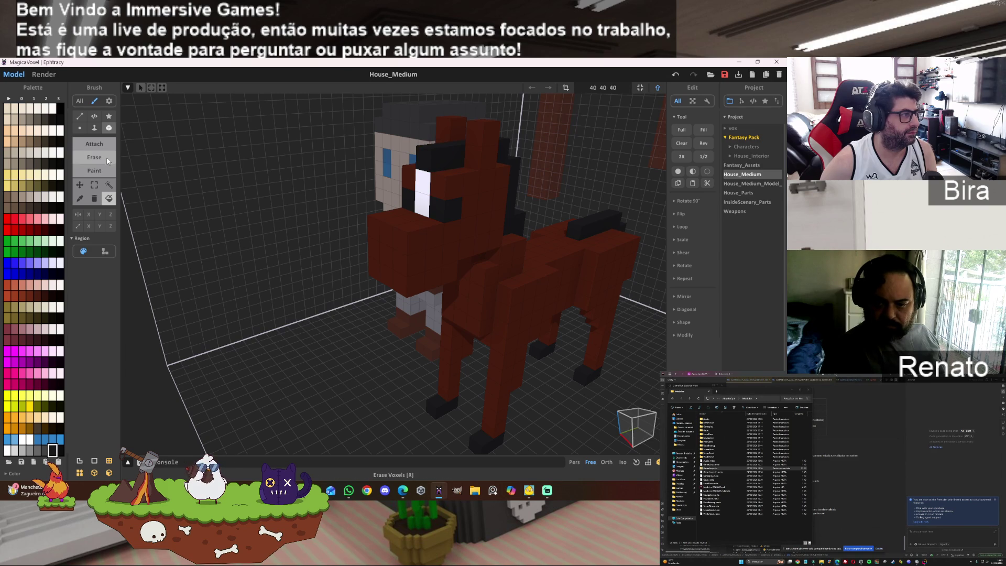
mouse_move(444, 165)
left_mouse_down()
mouse_move(442, 155)
mouse_move(416, 160)
left_mouse_up()
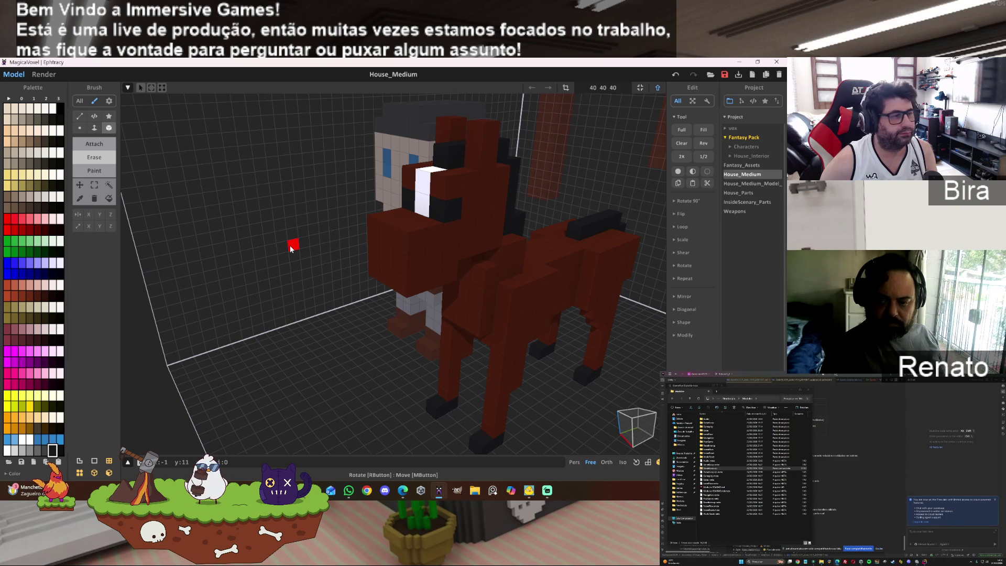
left_click(424, 201, "alt")
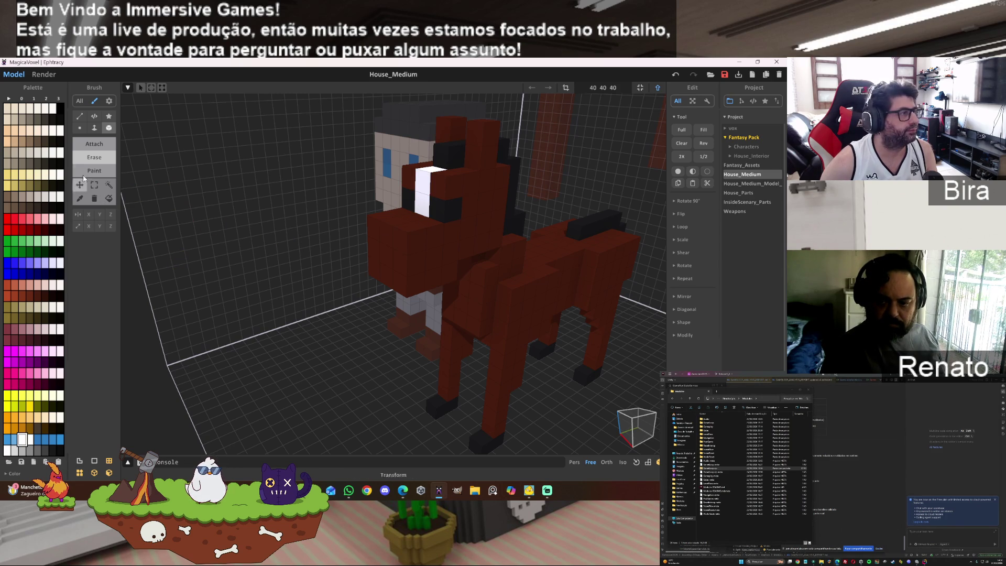
left_click(99, 175)
- Paint the horse's muzzle white and line its top and edges with black voxels
mouse_move(410, 218)
left_mouse_down()
mouse_move(371, 231)
mouse_move(370, 252)
mouse_move(404, 284)
left_mouse_up()
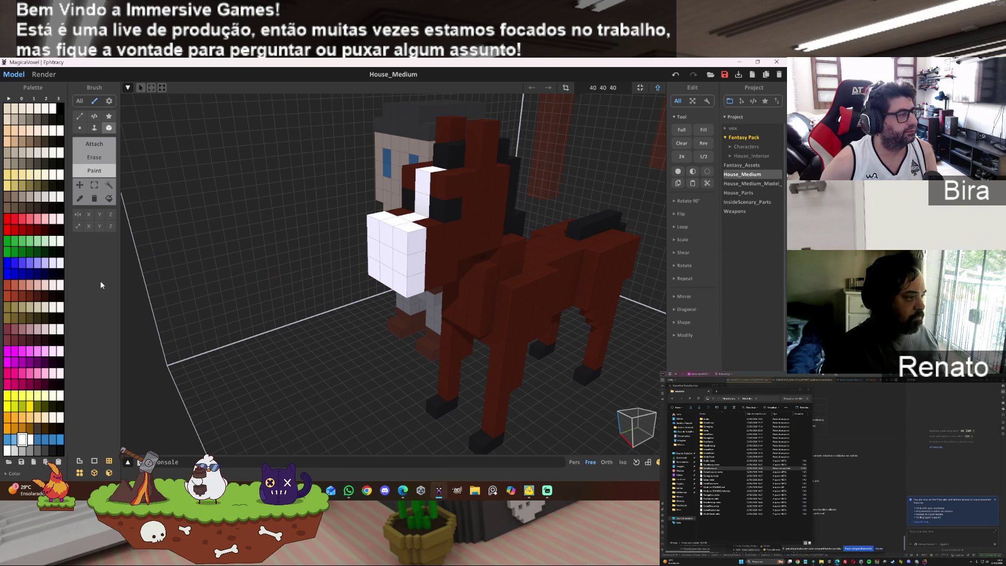
left_click(52, 451)
mouse_move(373, 231)
left_mouse_down()
mouse_move(386, 221)
mouse_move(411, 241)
mouse_move(403, 246)
left_mouse_up()
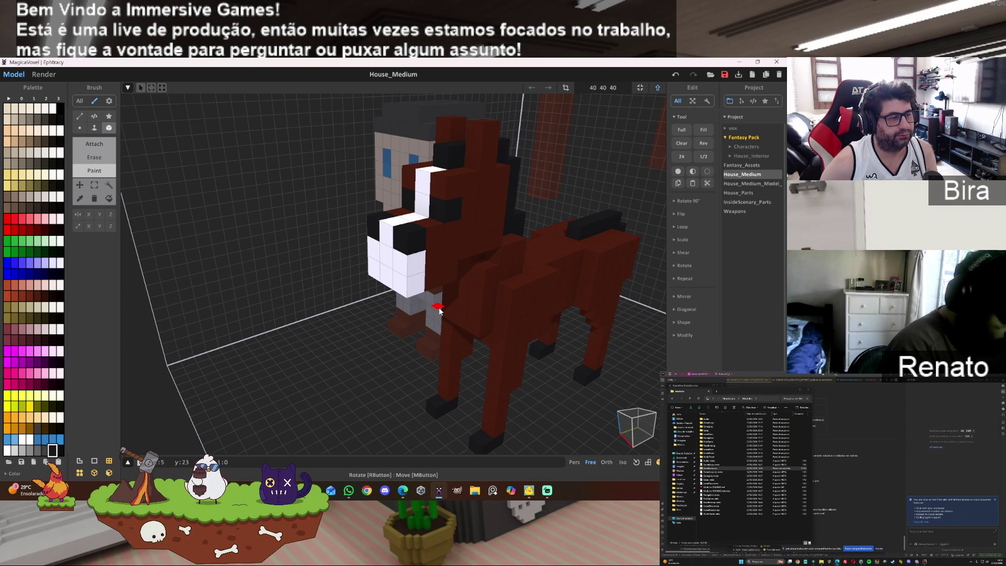
scroll(272, 274, "up", 5)
mouse_move(272, 274)
right_mouse_down()
mouse_move(464, 259)
mouse_move(467, 225)
mouse_move(438, 249)
right_mouse_up()
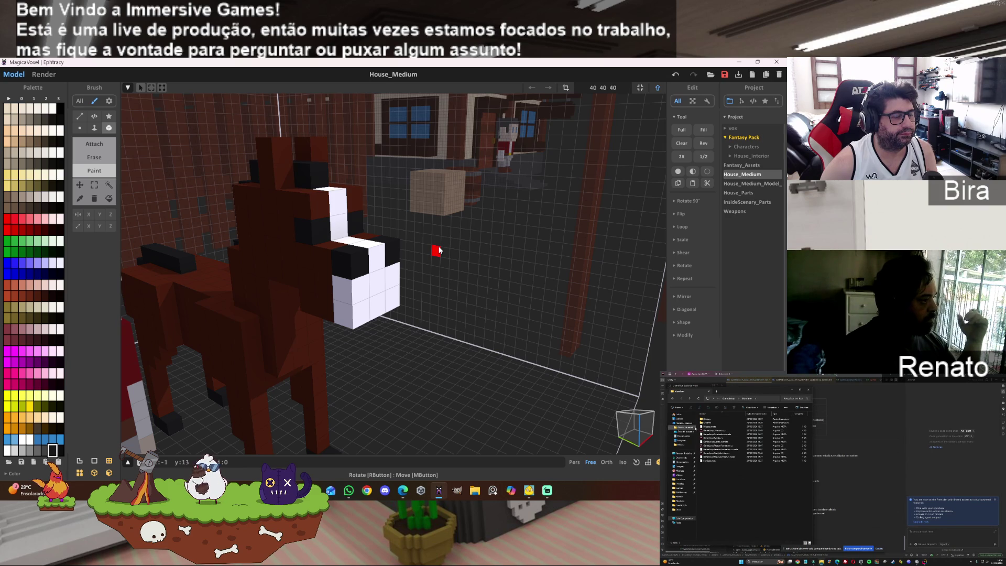
mouse_move(407, 493)
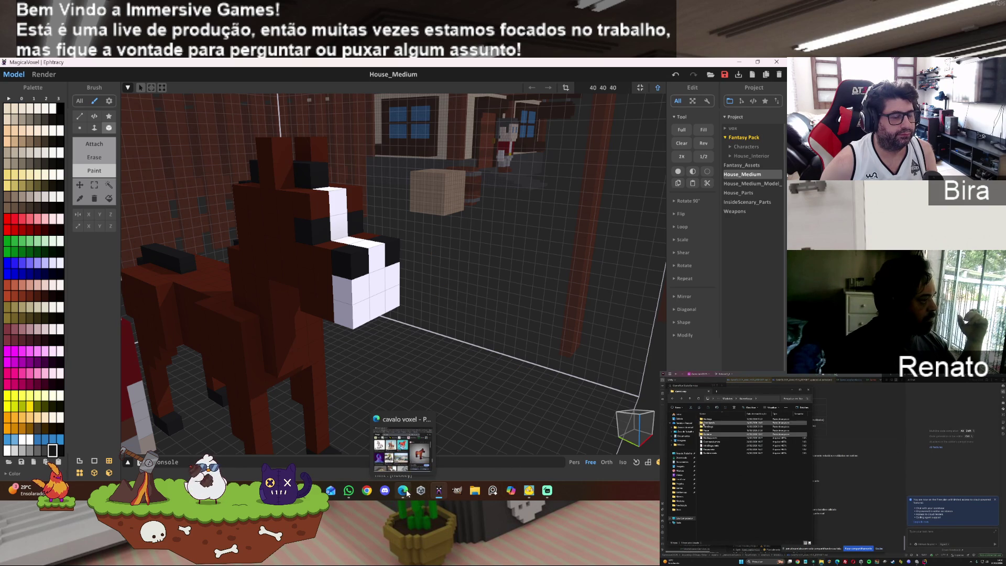
scroll(460, 386, "down", 3)
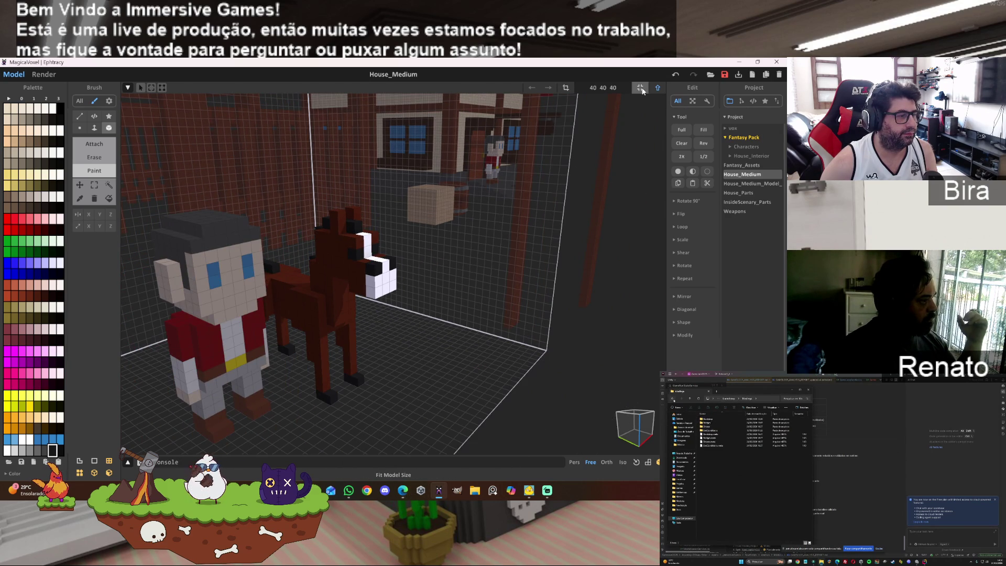
- Move the character model beside the horse and lift it onto the horse's back
left_click(658, 88)
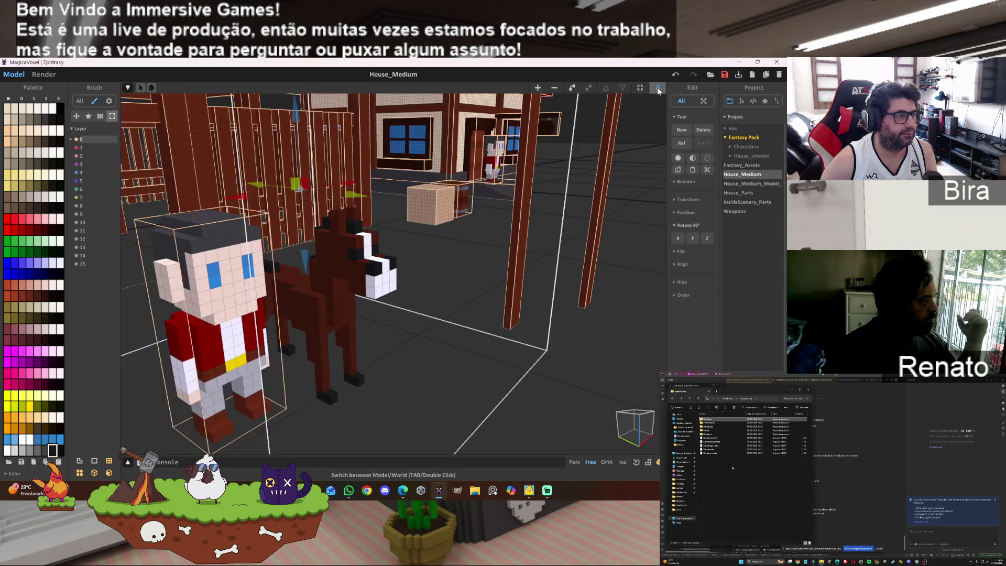
left_click(229, 264)
left_click_drag(229, 265, 331, 276)
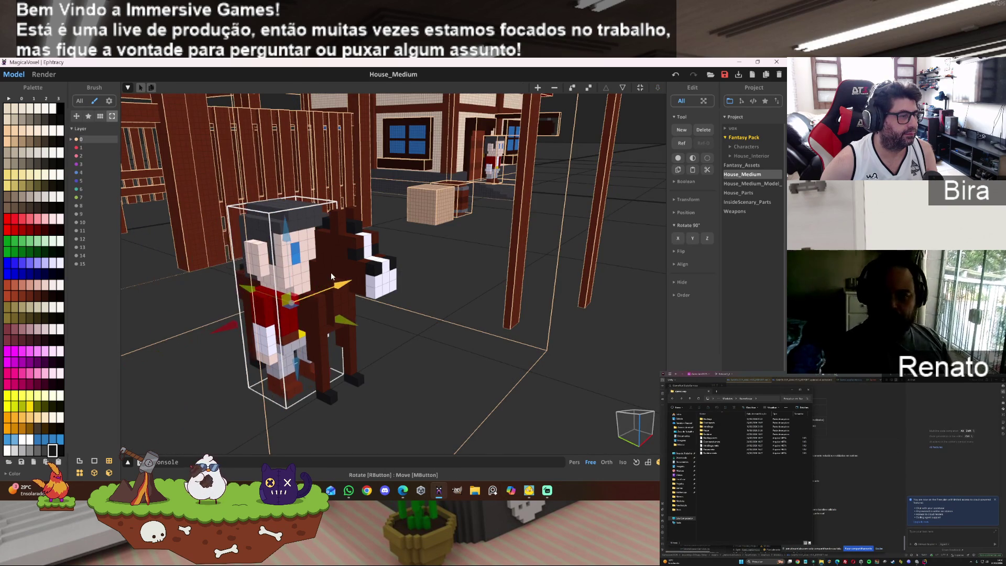
mouse_move(284, 243)
left_mouse_down()
mouse_move(281, 170)
mouse_move(281, 182)
left_mouse_up()
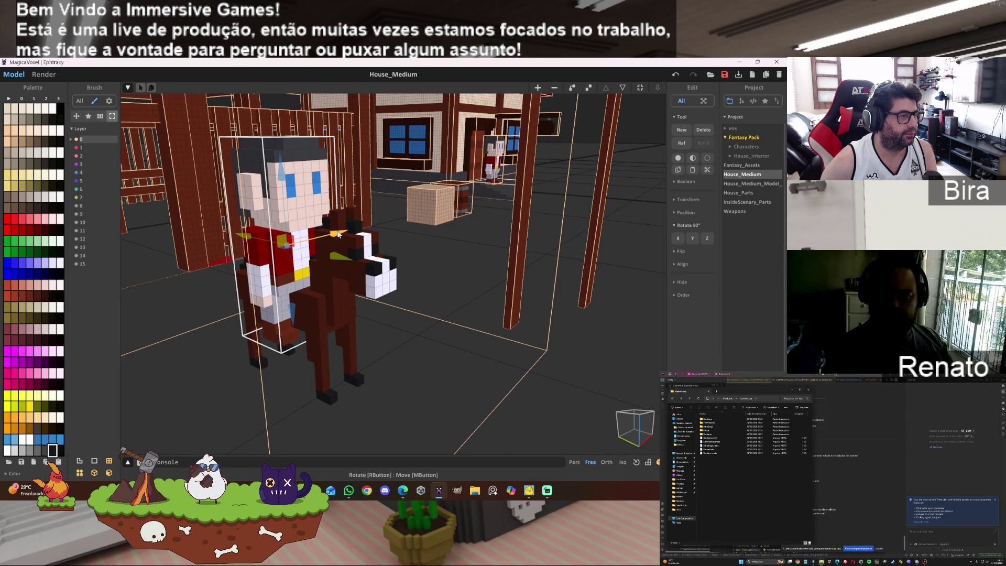
left_click_drag(338, 234, 344, 232)
- Frame the rider and horse from the front and show a rendered preview
scroll(398, 303, "up", 5)
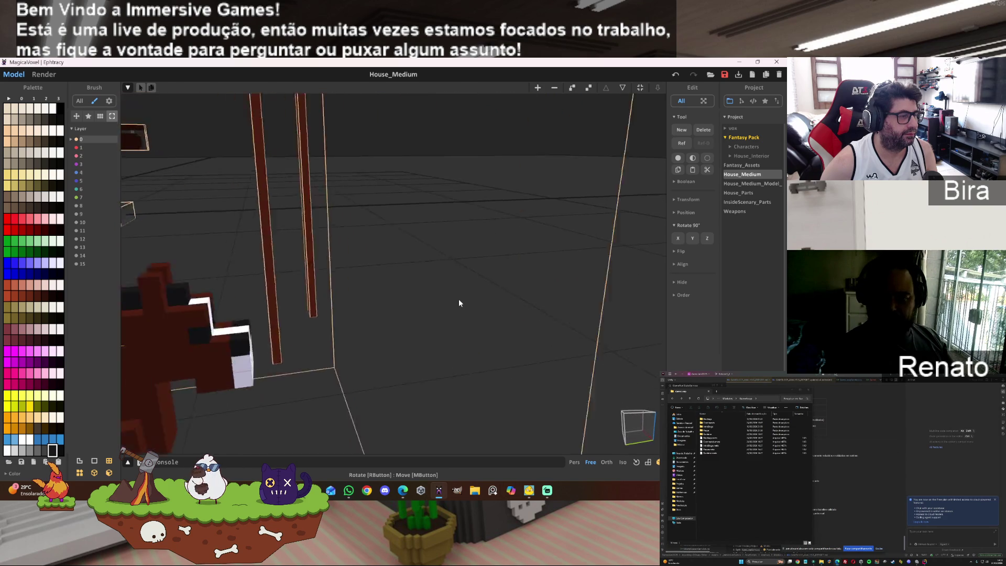
scroll(459, 302, "down", 5)
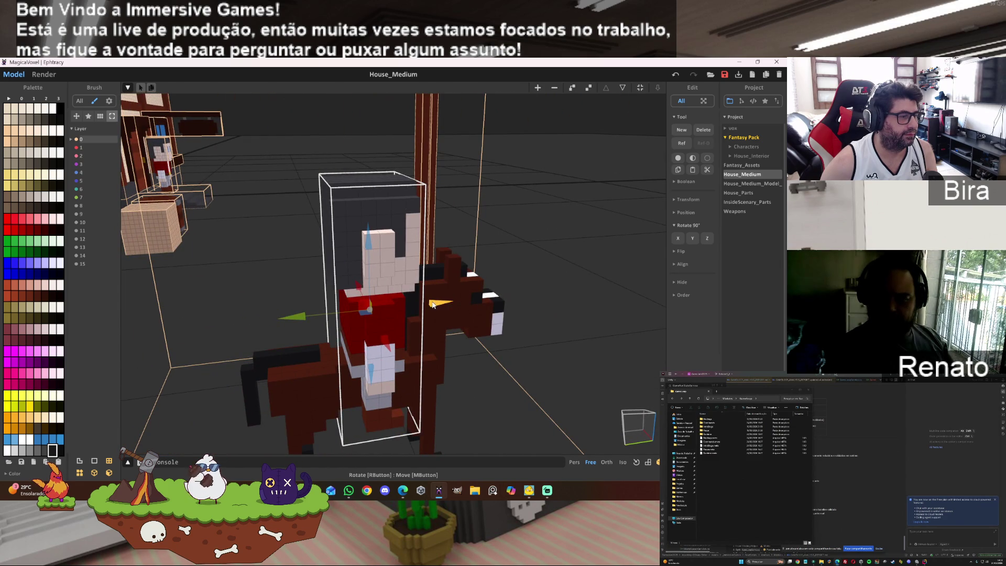
middle_click_drag(433, 305, 542, 316)
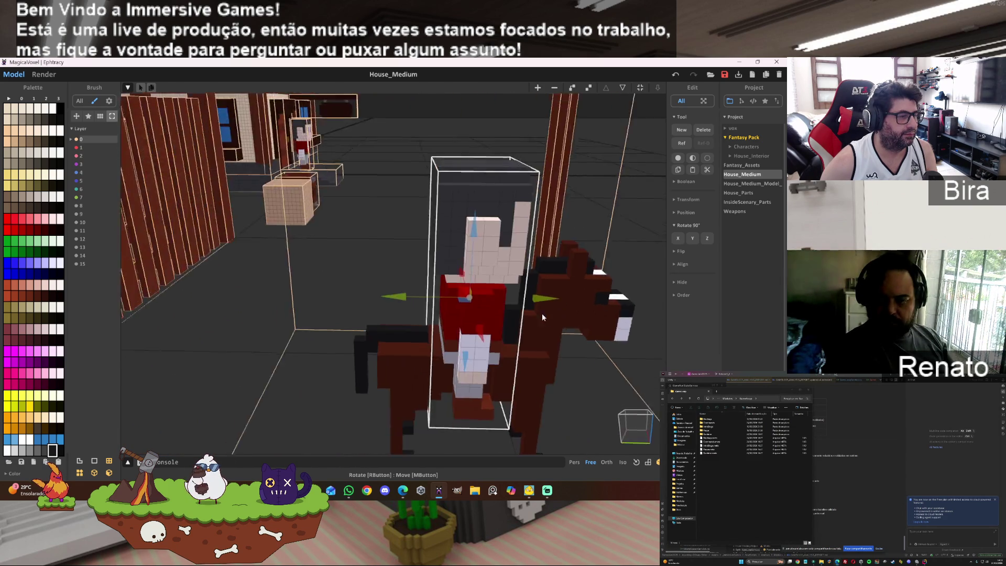
scroll(481, 332, "down", 8)
scroll(495, 340, "up", 4)
mouse_move(497, 343)
right_mouse_down()
mouse_move(464, 321)
mouse_move(398, 319)
mouse_move(411, 306)
mouse_move(464, 313)
mouse_move(442, 310)
mouse_move(375, 253)
right_mouse_up()
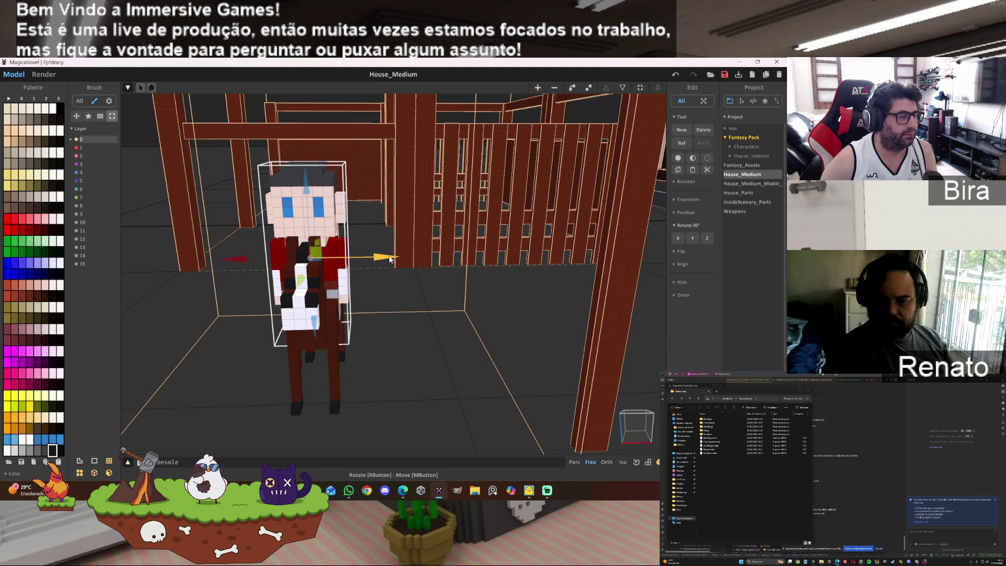
right_click_drag(390, 258, 427, 283)
scroll(440, 279, "down", 3)
left_click(52, 73)
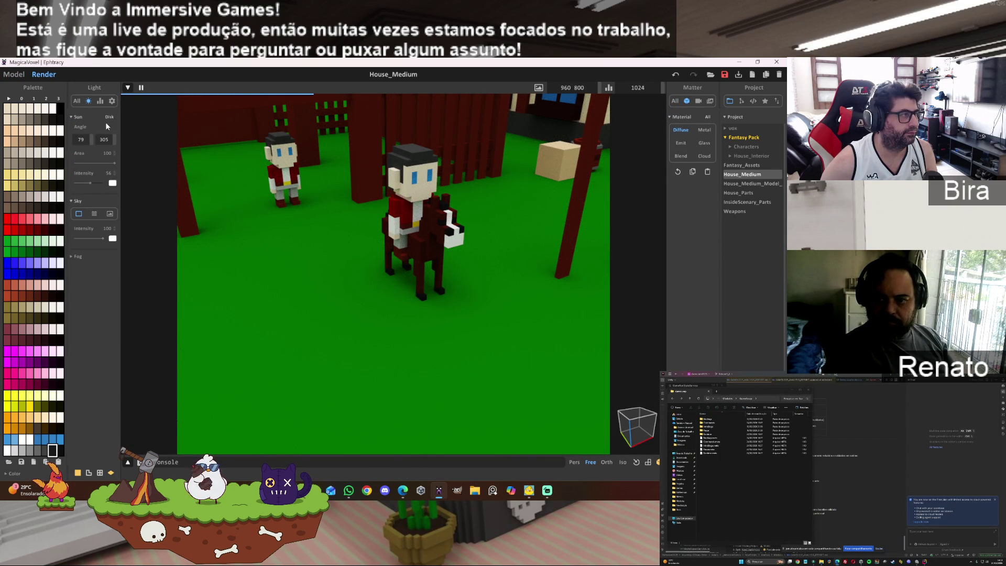
- Return from the render preview to the Model editing view
left_click(18, 76)
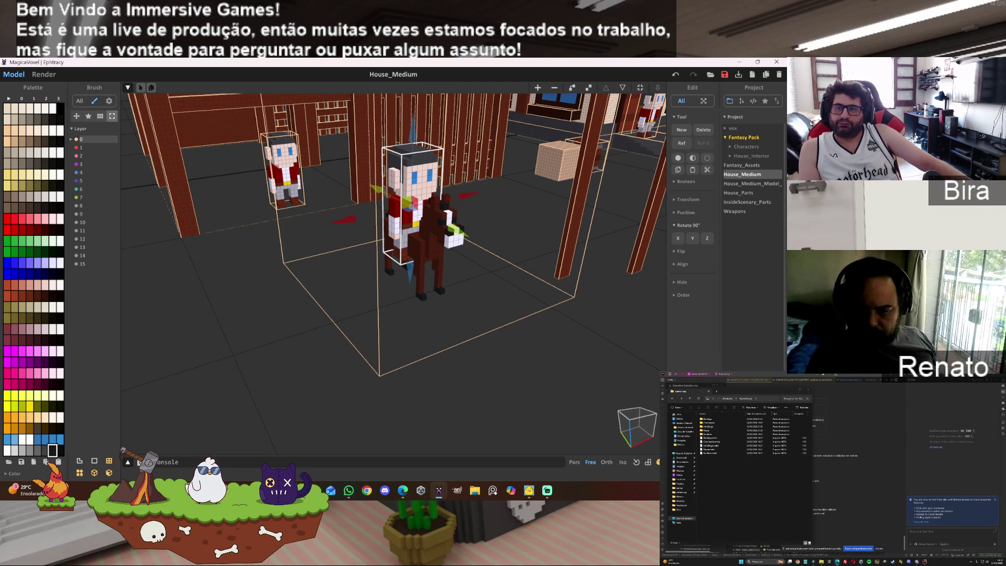
key("alt+Tab")
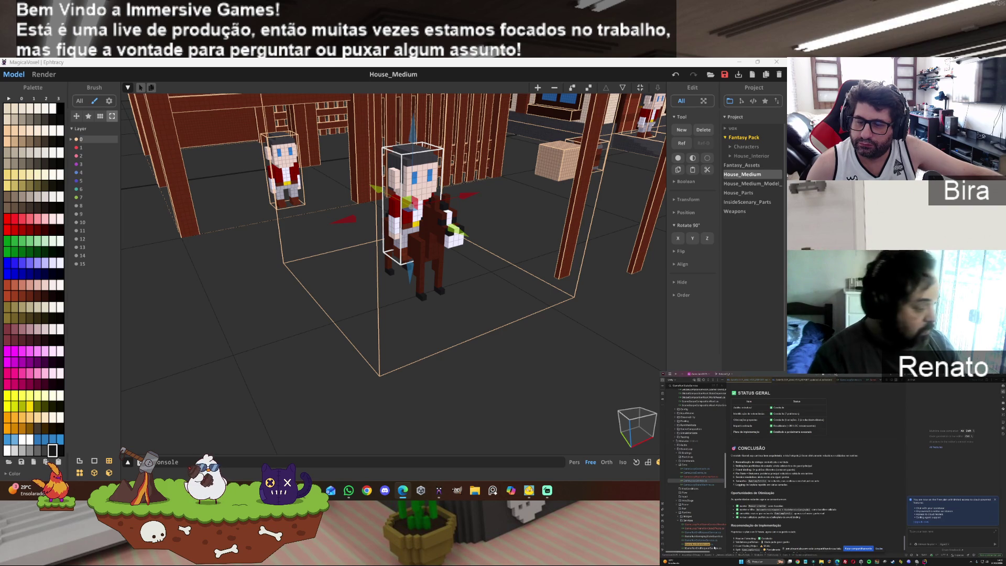
- Move four script files, including the Services file, into the Run folder, confirming each move
left_click(712, 547)
left_click_drag(712, 547, 684, 508)
left_click(837, 471)
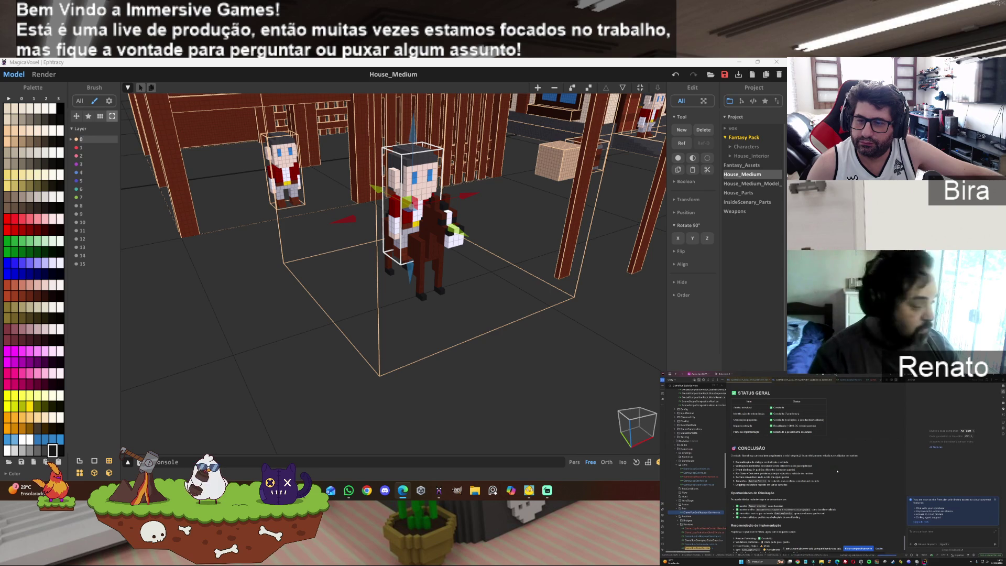
scroll(726, 484, "down", 3)
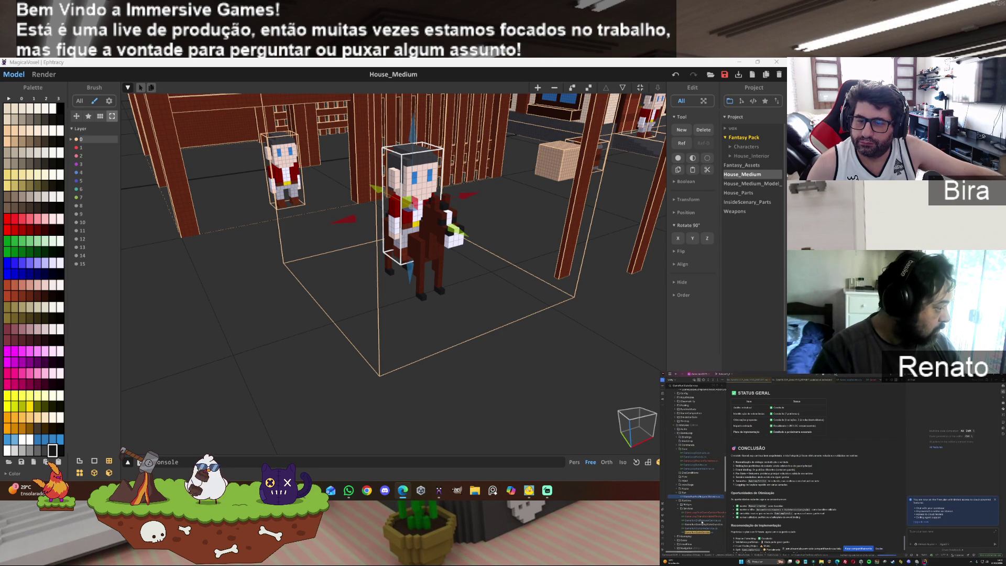
left_click_drag(701, 523, 684, 492)
left_click(838, 472)
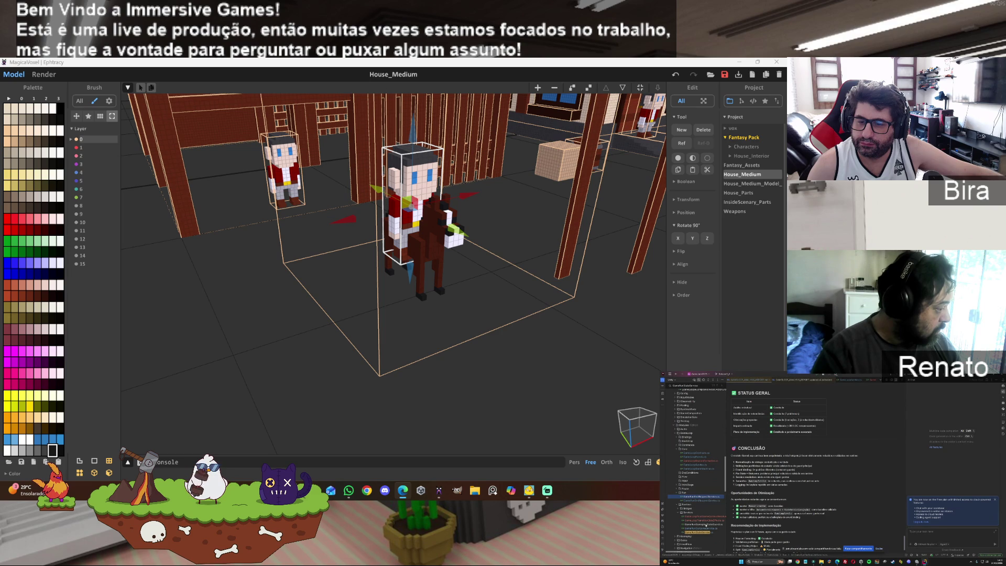
left_click_drag(706, 525, 712, 494)
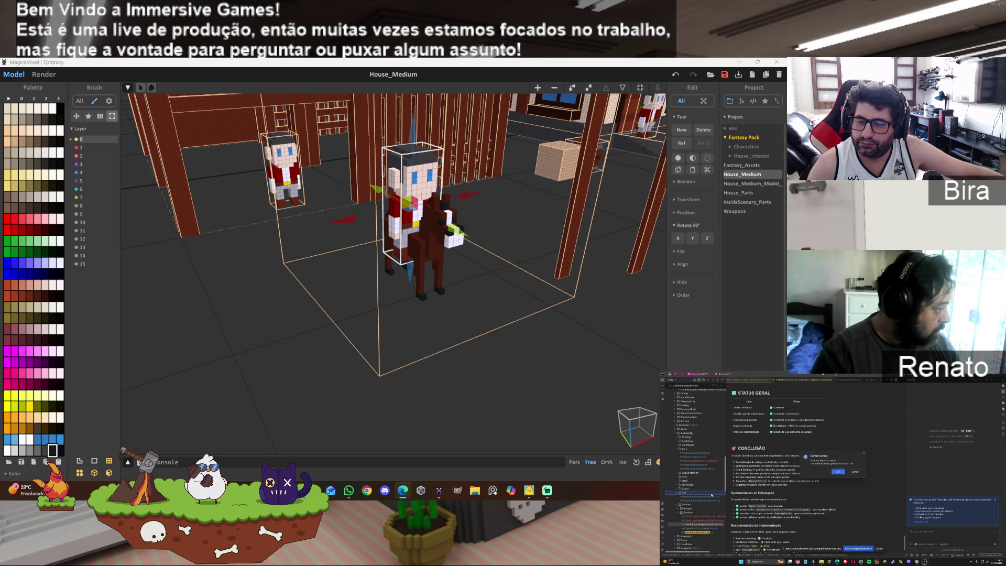
left_click(838, 472)
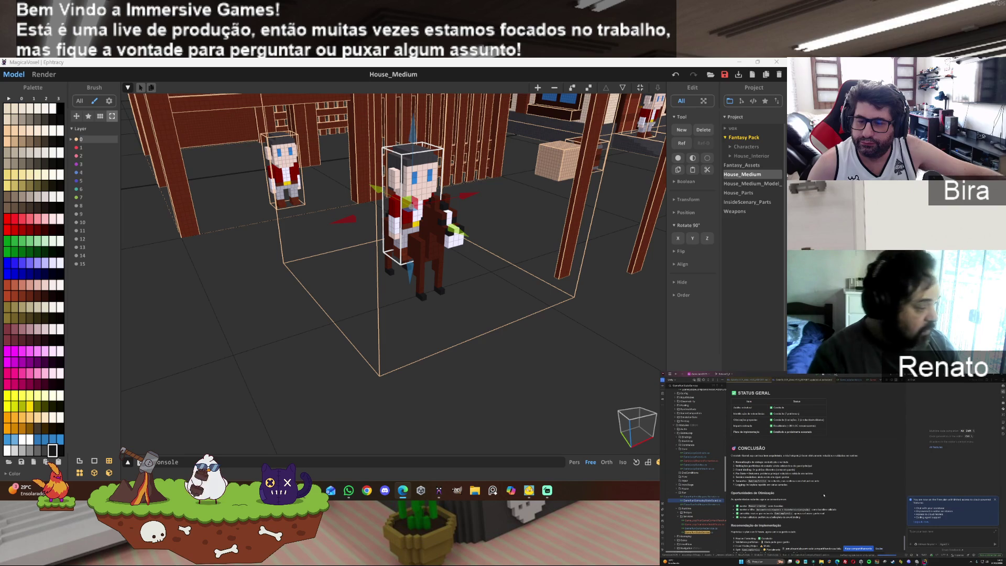
left_click(704, 532)
left_click_drag(704, 533, 682, 493)
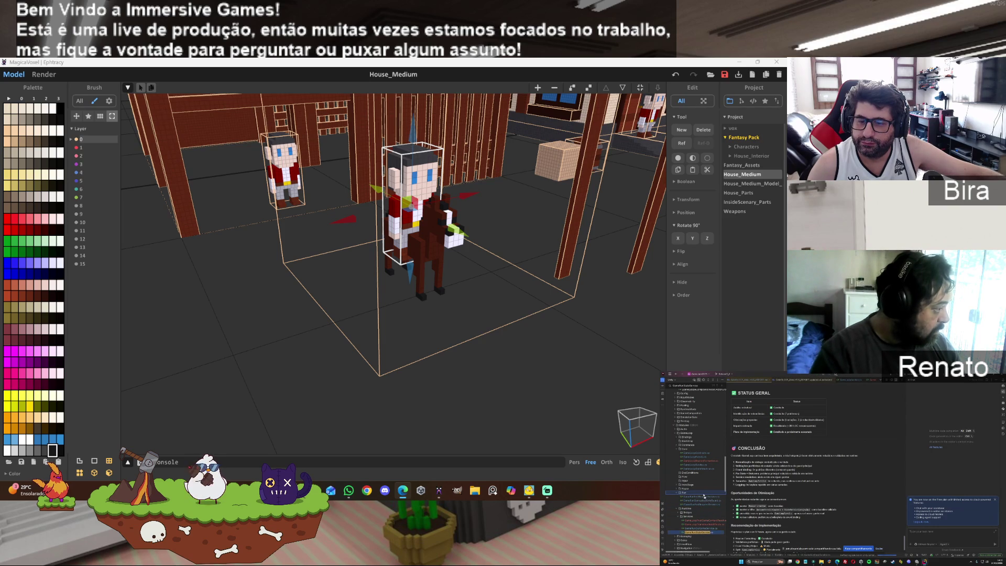
left_click(839, 472)
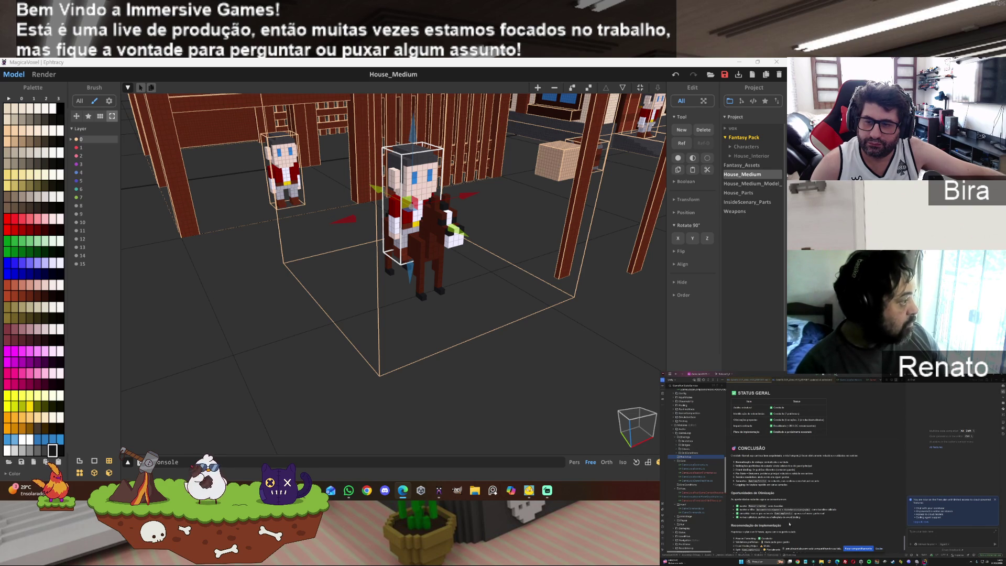
left_click(677, 446)
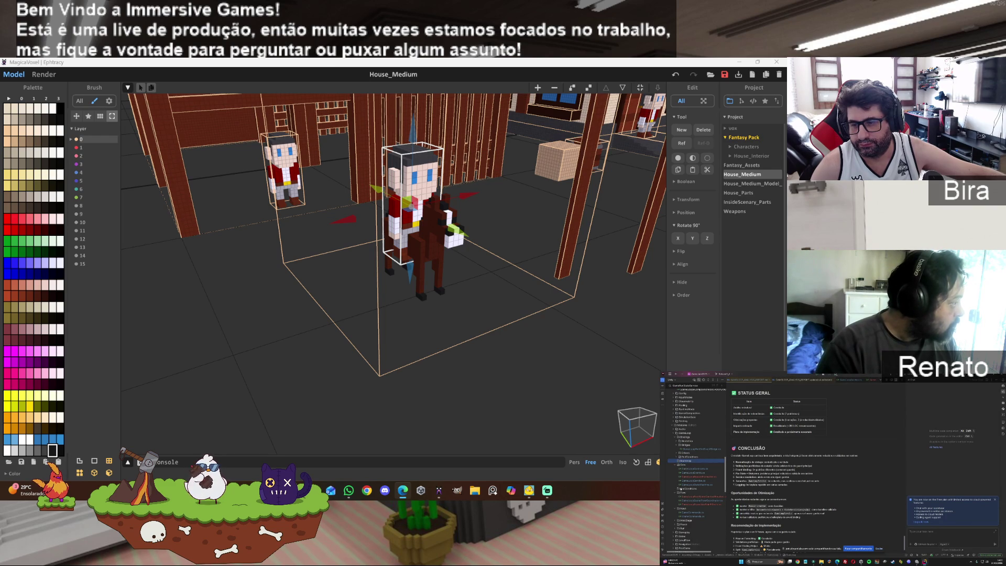
- Delete two unneeded files from the project tree, including one in the Run folder
left_click(676, 442)
left_click(676, 442)
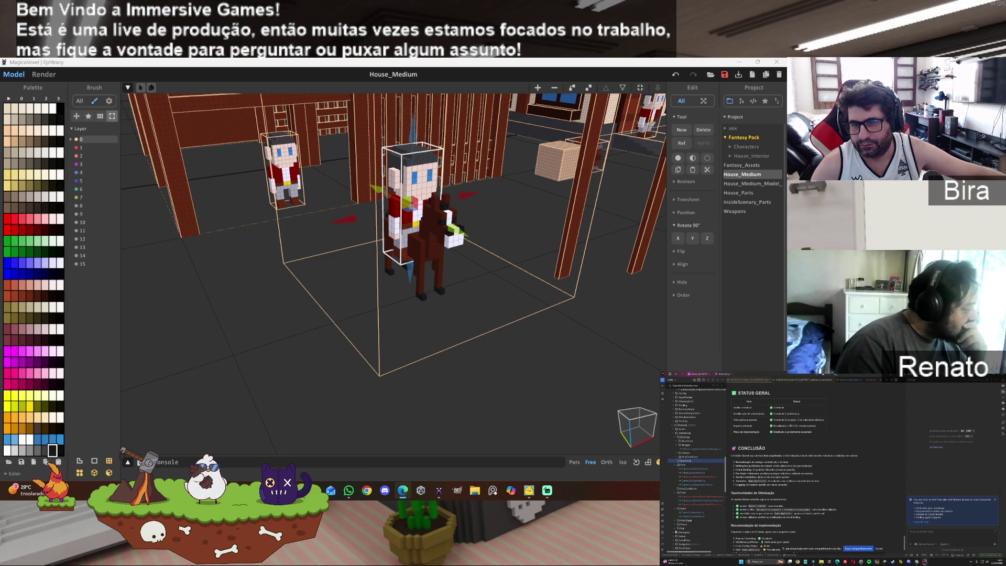
left_click(676, 528)
left_click(699, 441)
key("Delete")
left_click(835, 471)
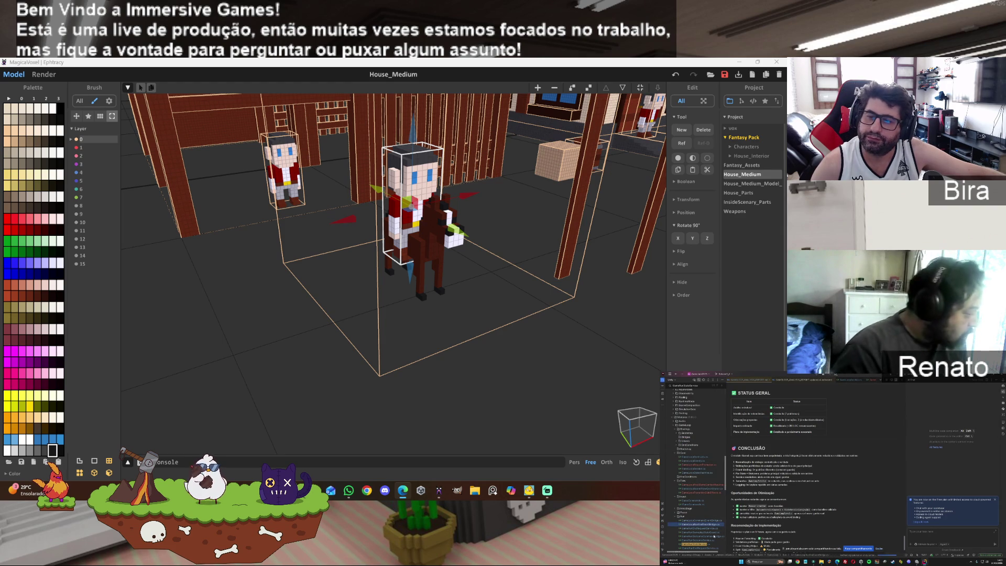
left_click(713, 520)
left_click(726, 498)
key("Delete")
left_click(837, 471)
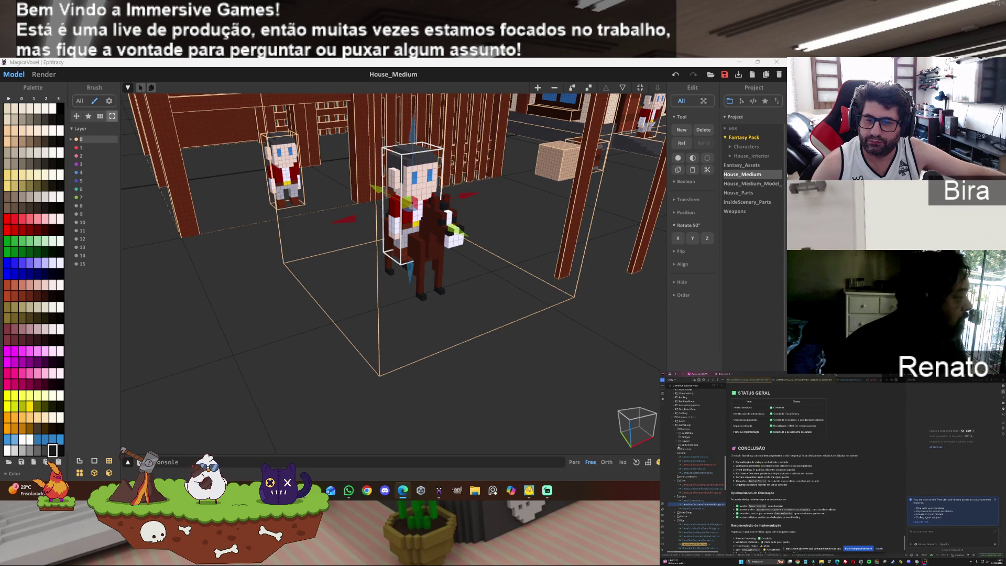
- Move GameLoopDriver.cs from Drivers into the Input folder, then select a file in another folder
left_click(669, 442)
left_click_drag(691, 445, 682, 500)
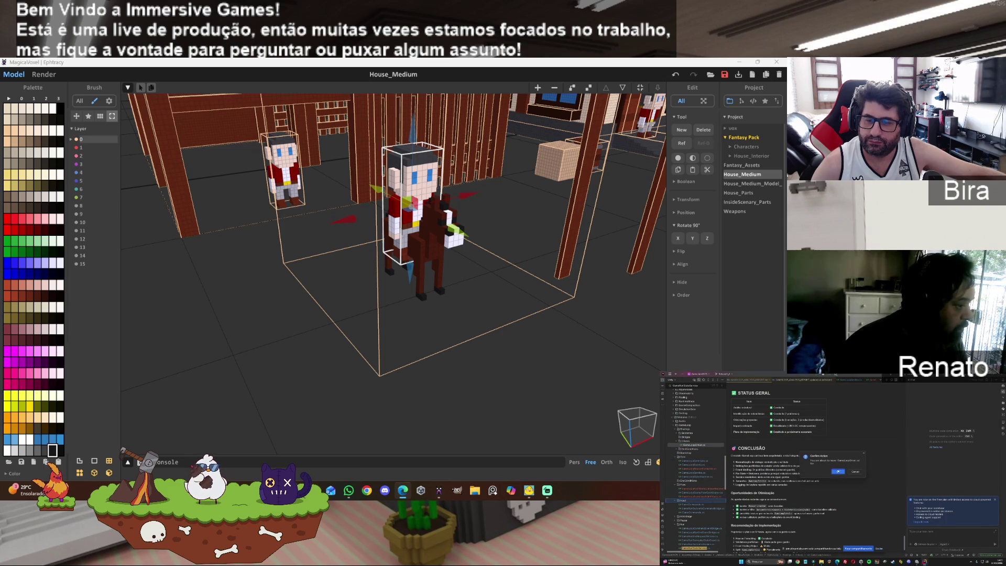
left_click(838, 472)
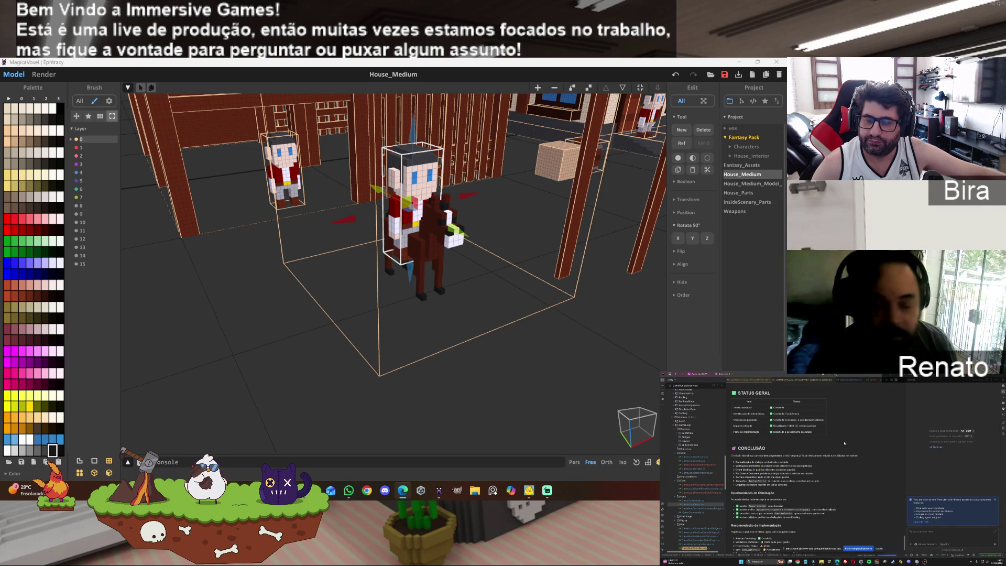
left_click(677, 432)
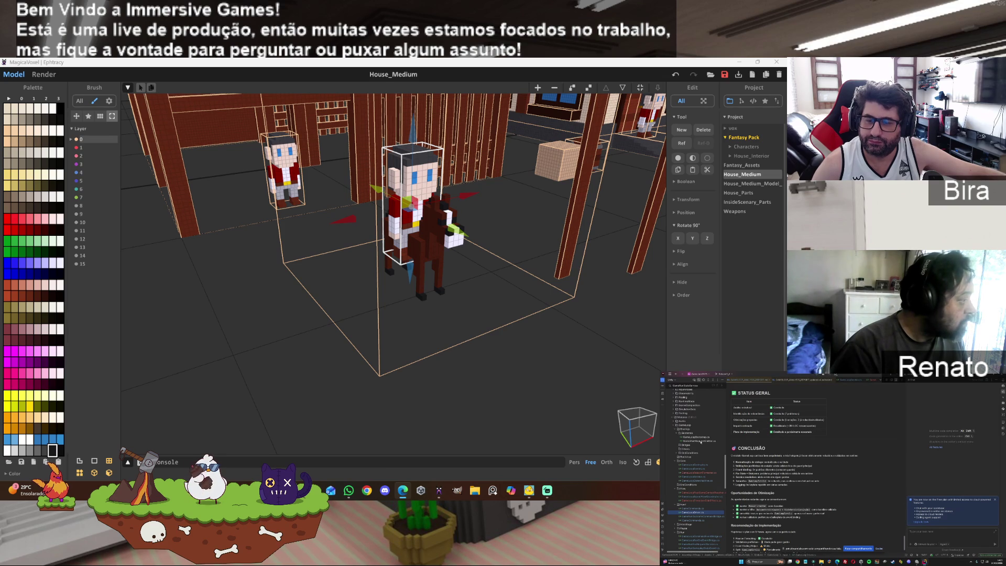
left_click(700, 441)
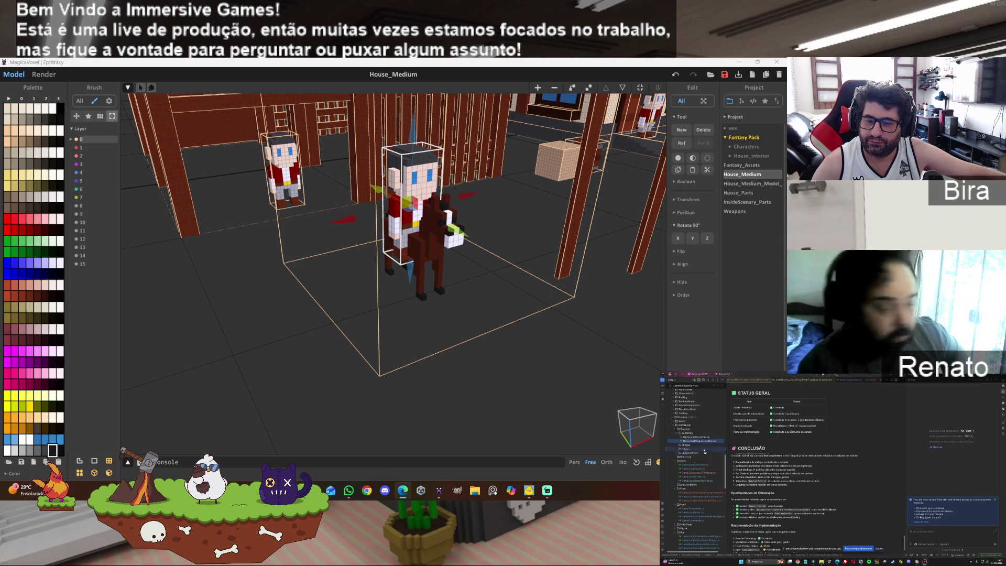
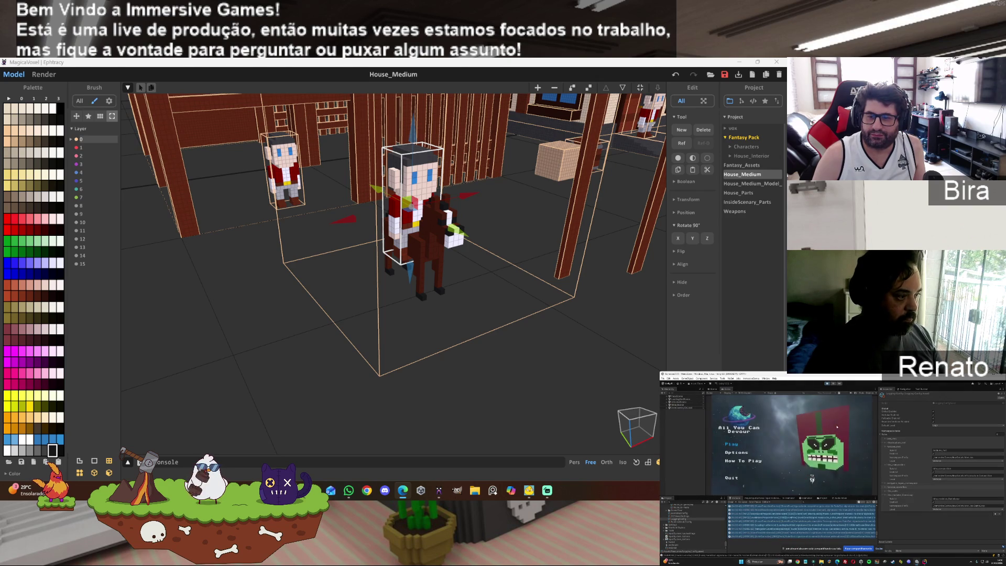
- Start a test run of All You Can Devour from its Unity main menu with Play
left_click(733, 446)
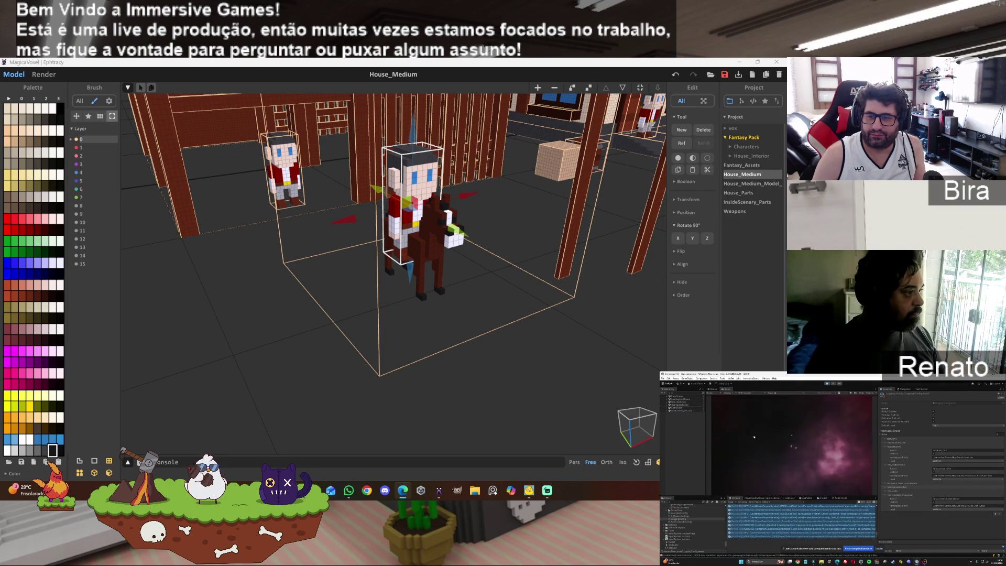